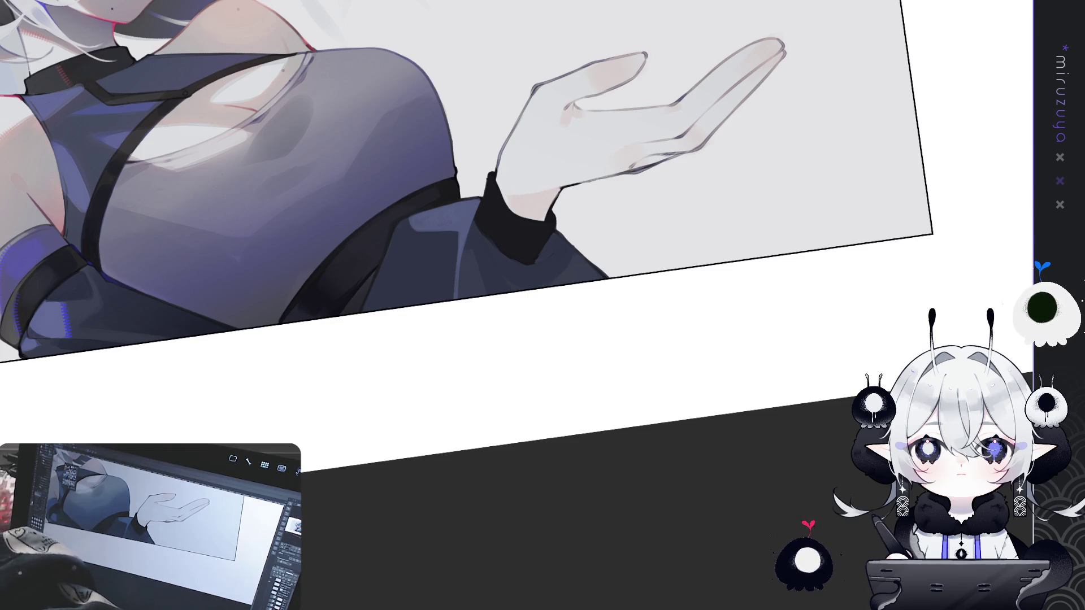
Reposition the view and paint a short blue accent stroke on the jacket edge by the wrist
left_click_drag(314, 184, 337, 204)
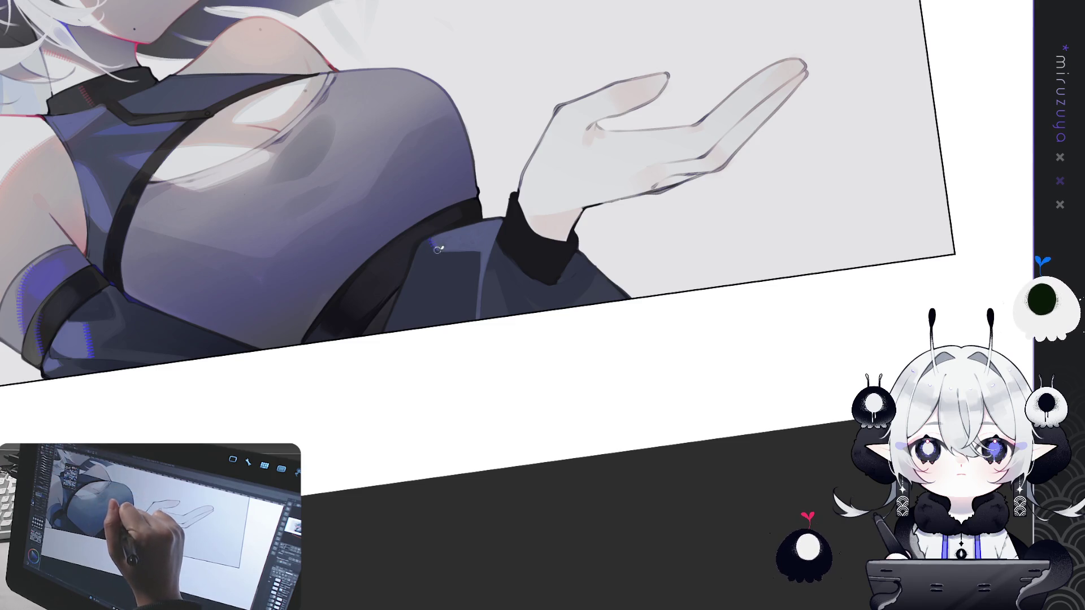
left_click_drag(432, 243, 480, 253)
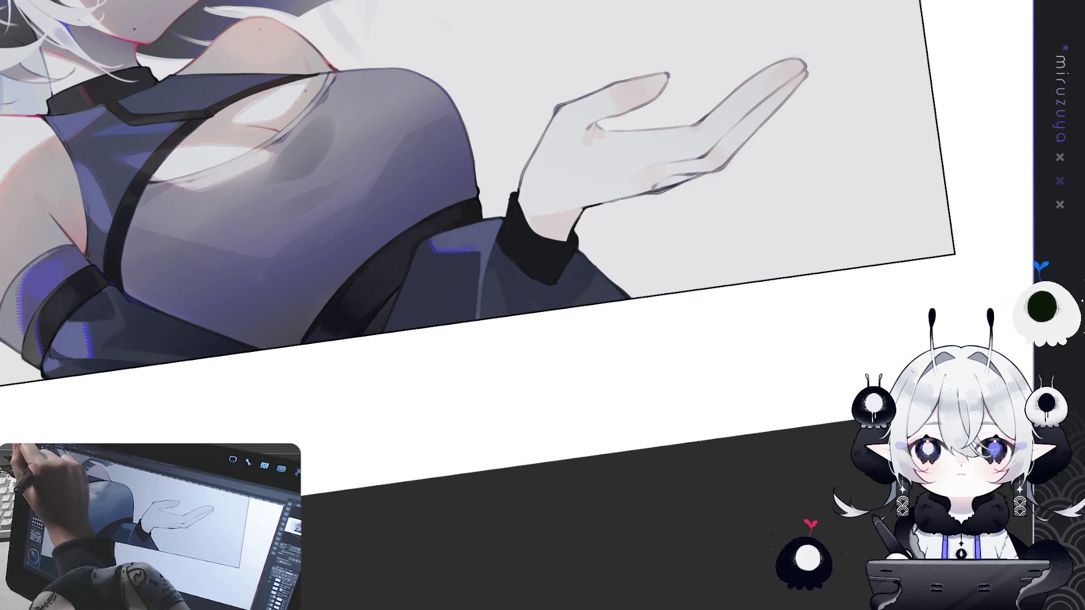
left_click_drag(509, 254, 465, 326)
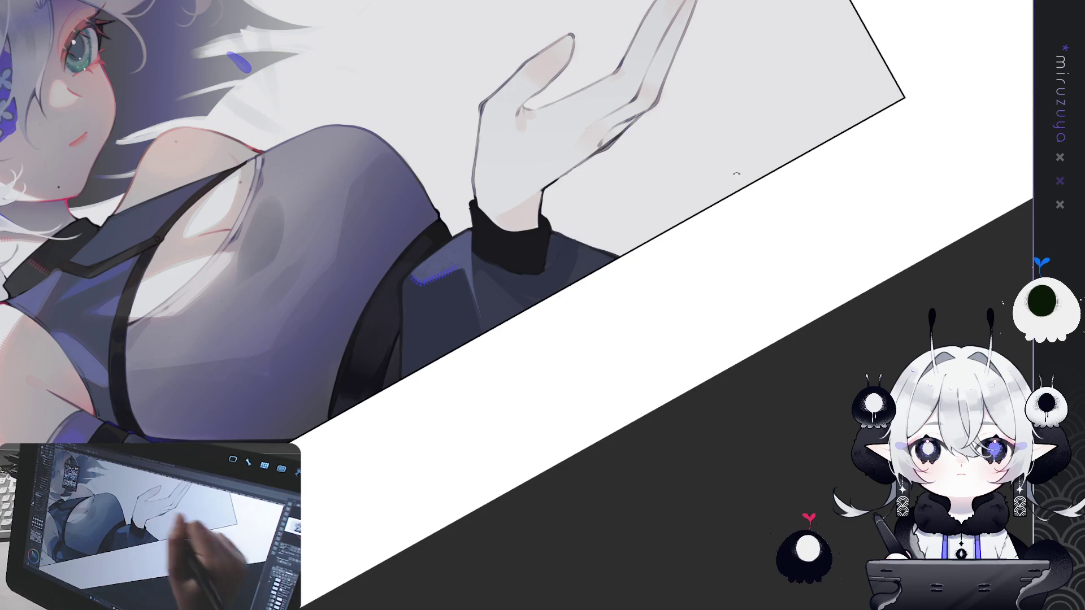
Rotate and zoom the view, then refine the shading on the jacket cuff
left_click_drag(716, 170, 690, 327)
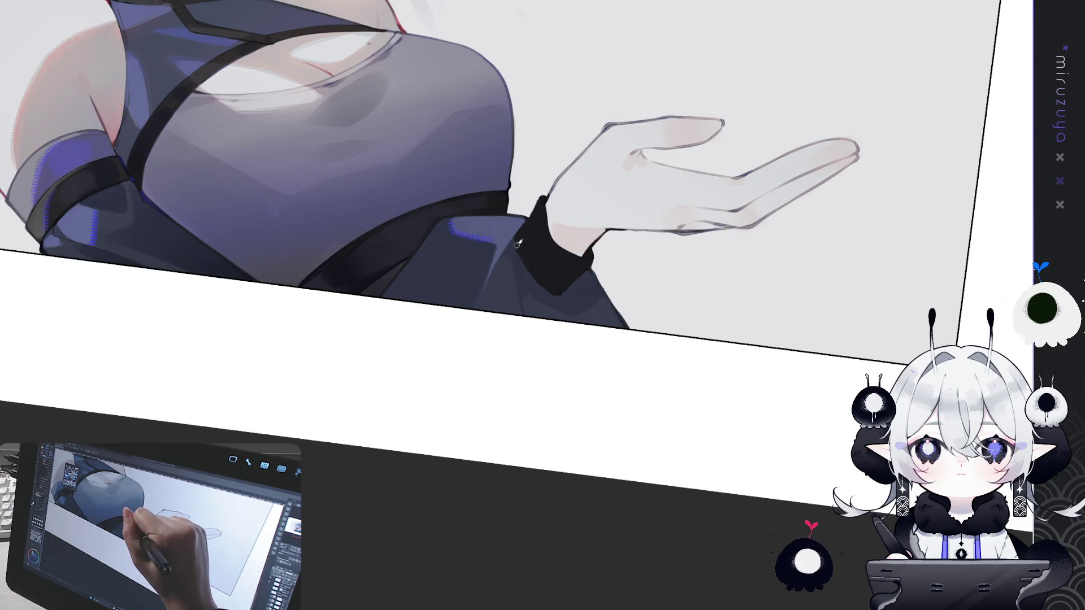
left_click_drag(604, 276, 537, 339)
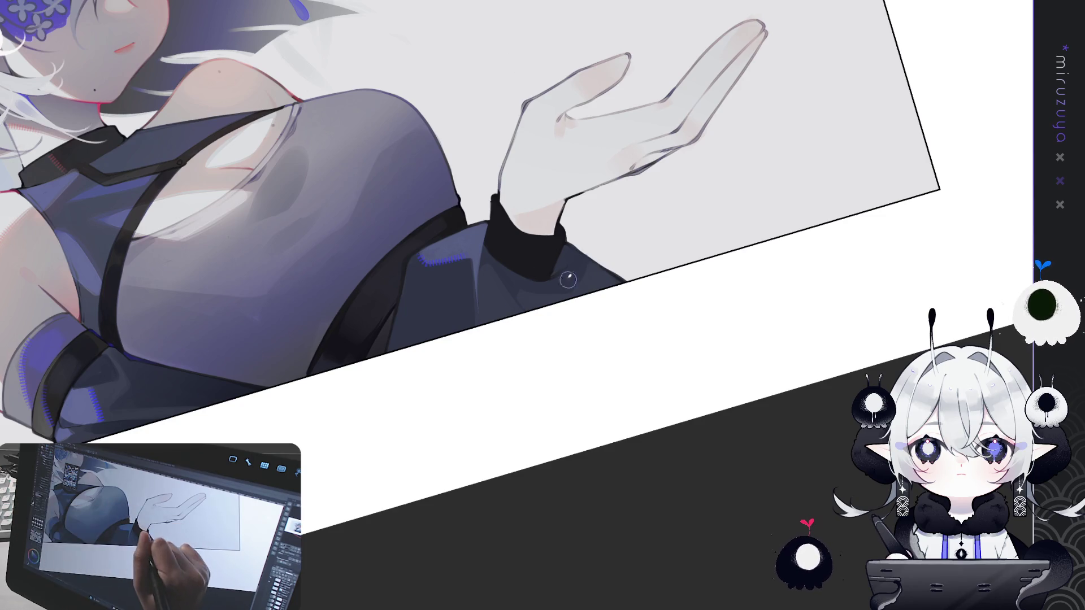
mouse_move(565, 266)
left_mouse_down()
mouse_move(571, 235)
mouse_move(554, 269)
mouse_move(565, 249)
left_mouse_up()
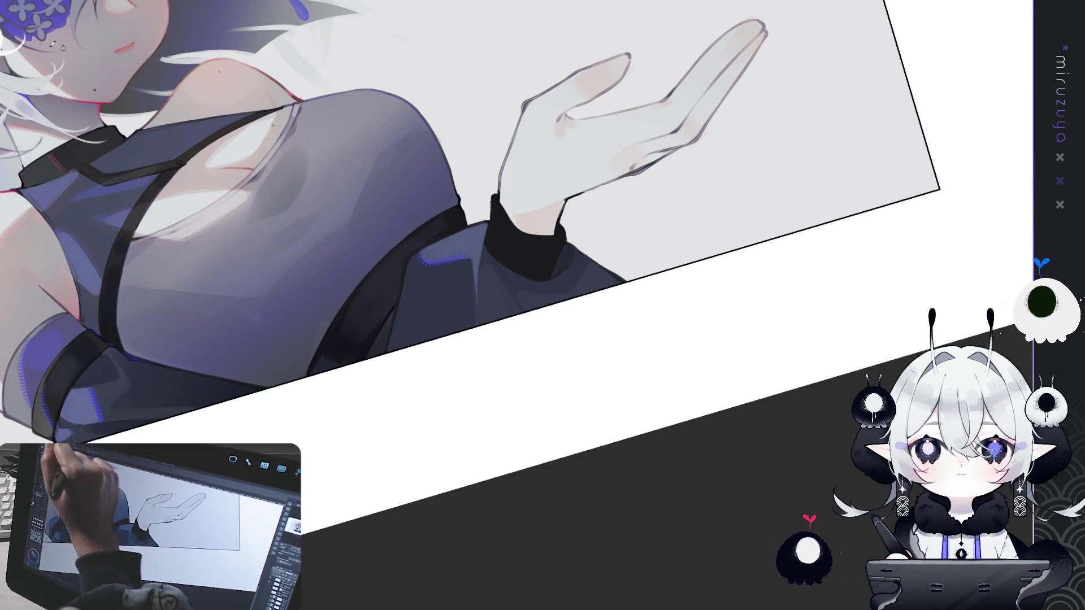
Paint blue dashed stitching along the dark jacket and the sleeve's lower seam
mouse_move(521, 290)
left_mouse_down()
mouse_move(554, 295)
mouse_move(587, 269)
left_mouse_up()
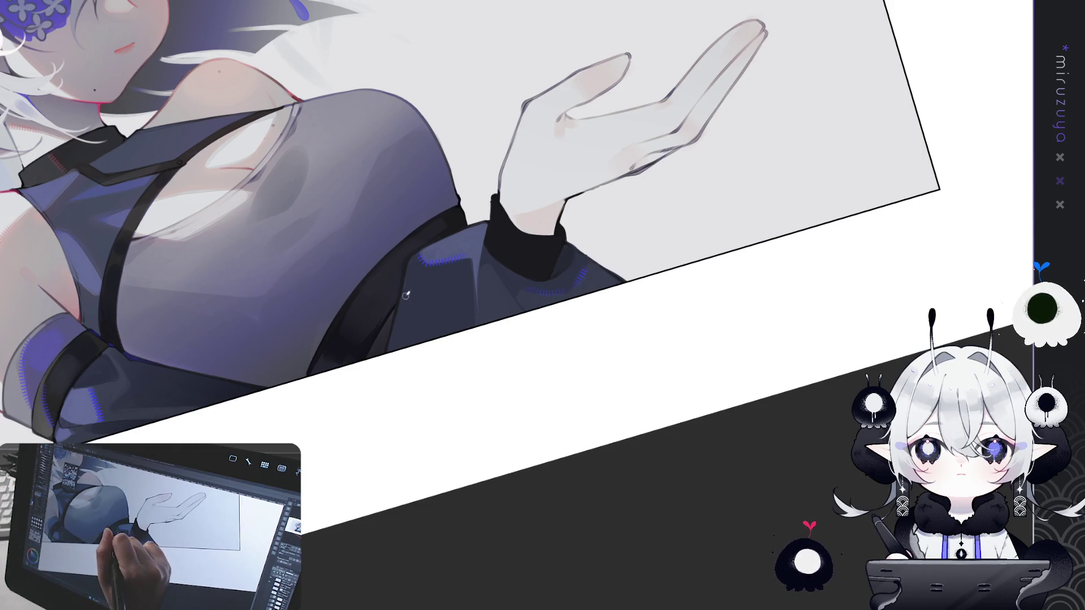
left_click_drag(412, 305, 396, 342)
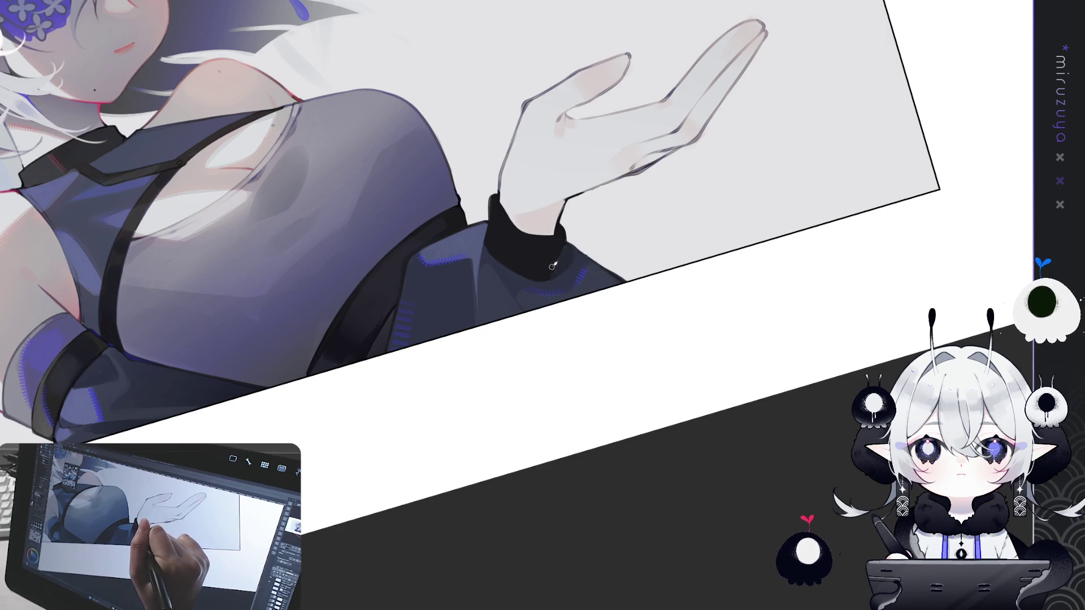
scroll(552, 265, "up", 2)
Zoom, rotate and pan the view to frame the flower-eyepatch face with the open hand
left_click_drag(552, 266, 267, 246)
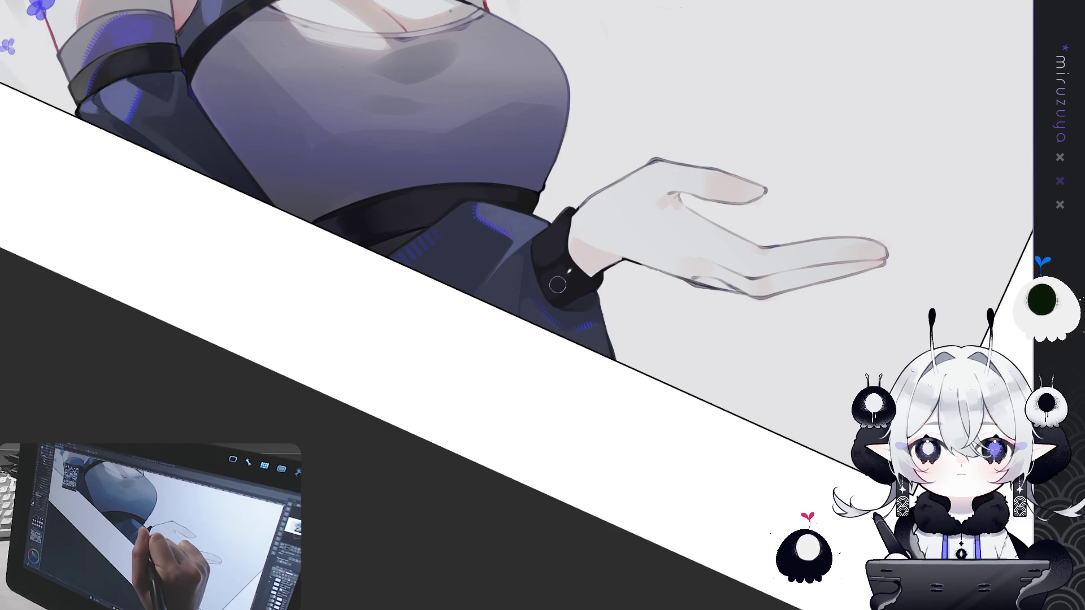
scroll(660, 212, "down", 3)
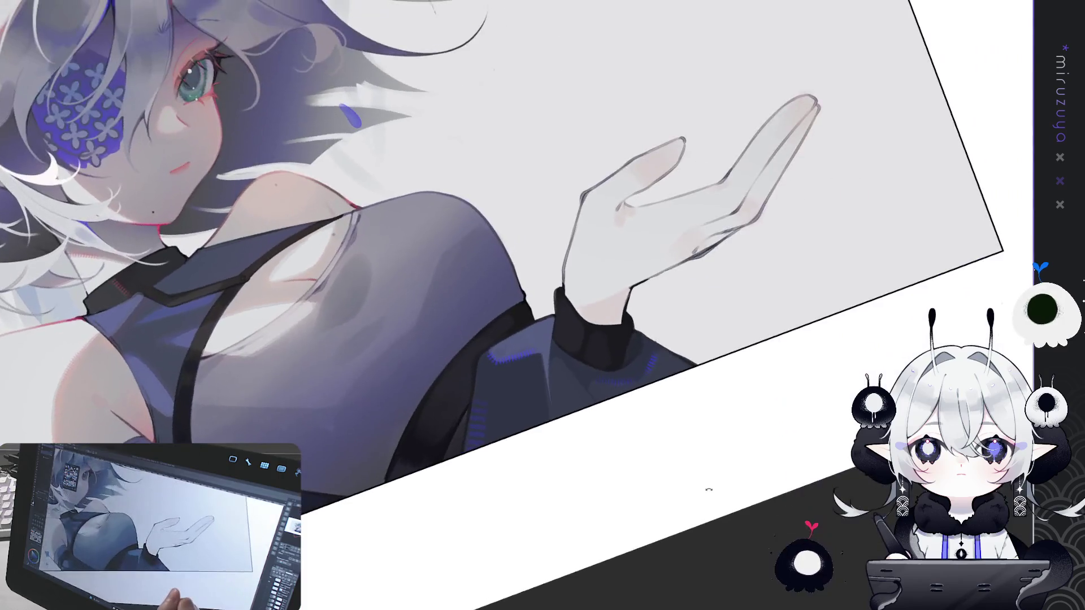
scroll(707, 489, "down", 2)
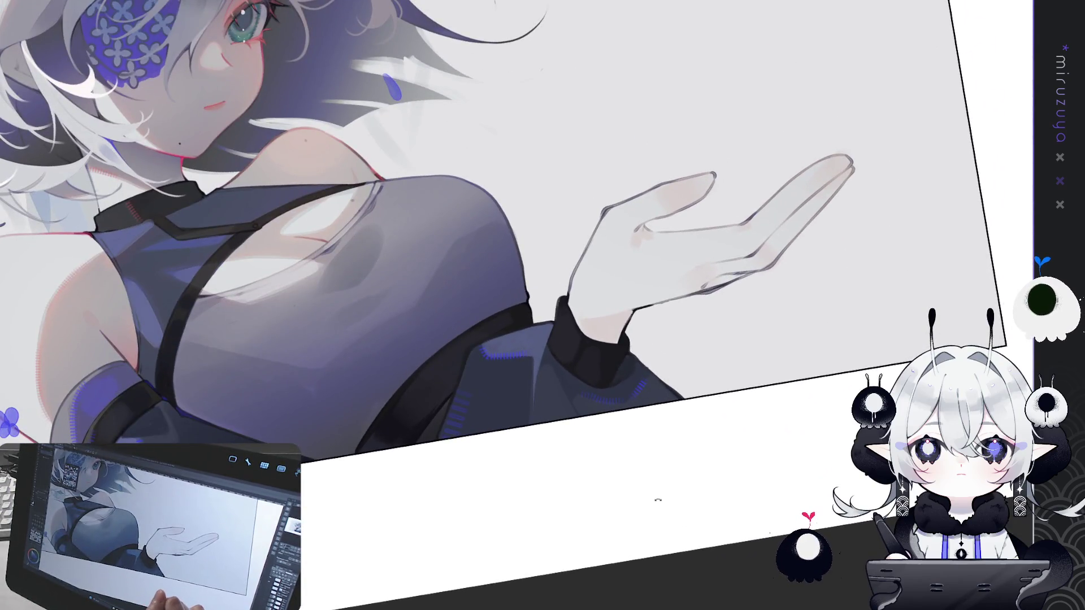
scroll(654, 512, "up", 2)
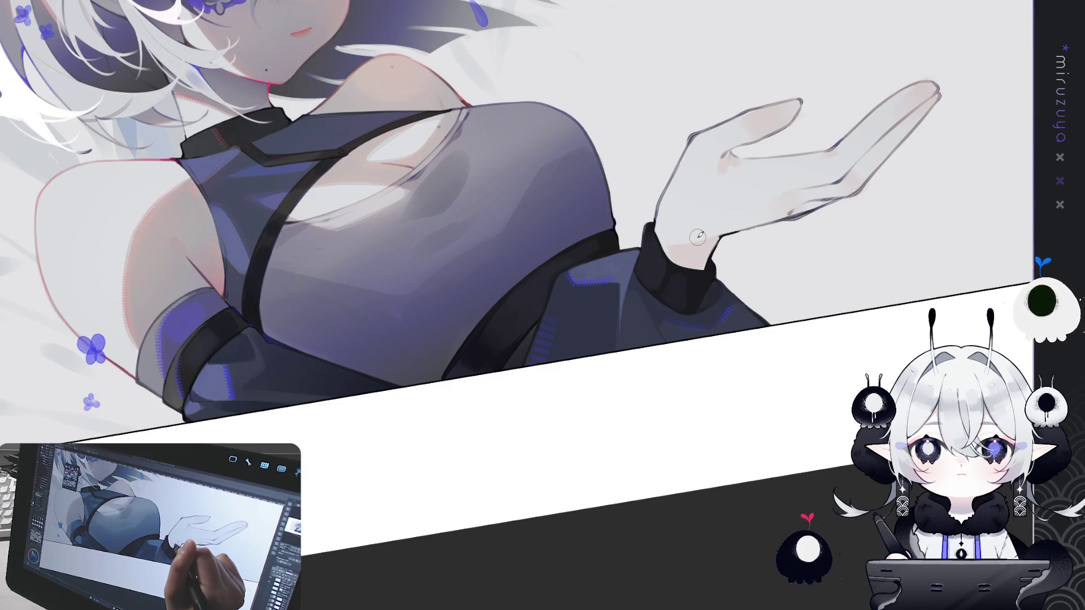
left_click_drag(696, 236, 766, 316)
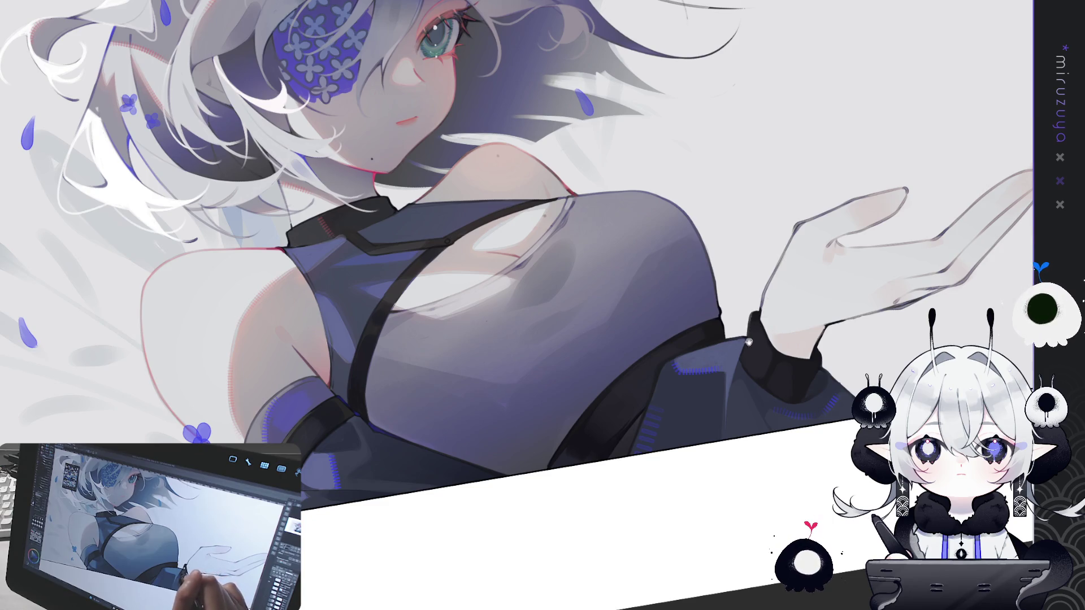
left_click_drag(749, 338, 682, 349)
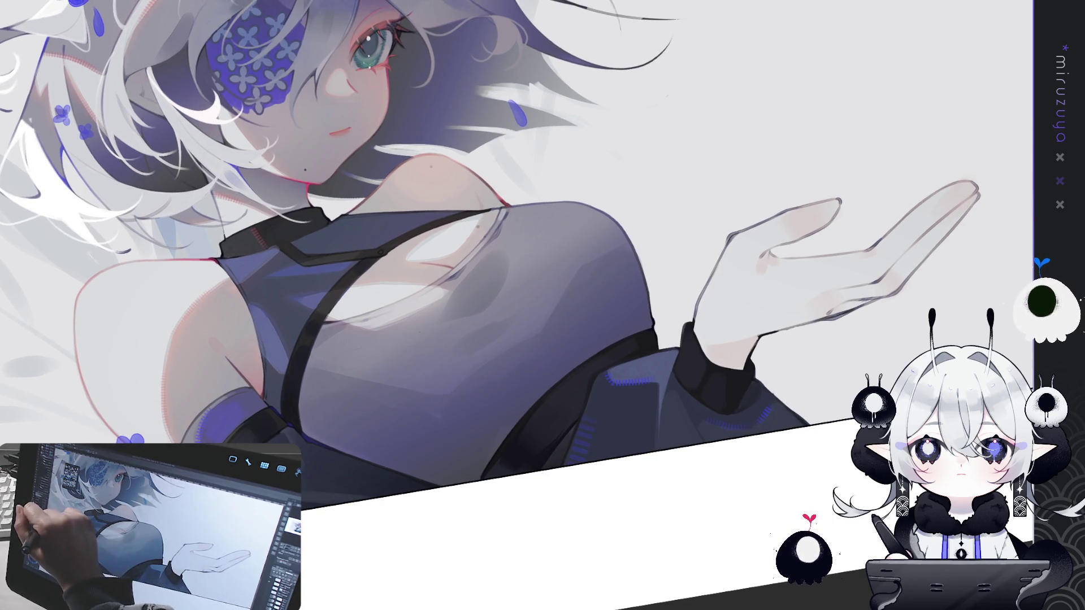
key("minus")
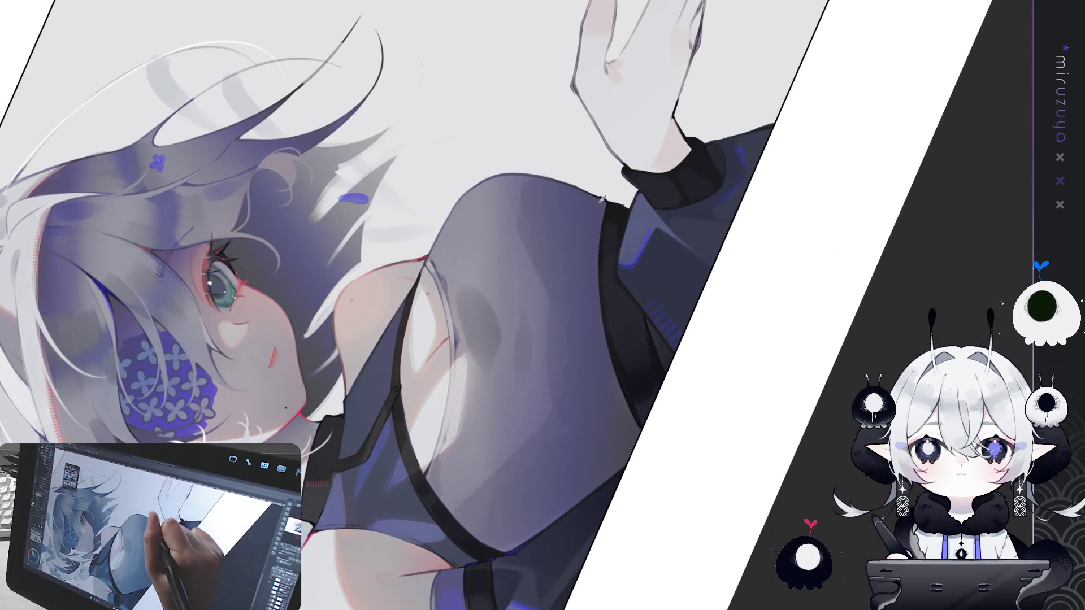
key("asciicircum")
key("asciicircum")
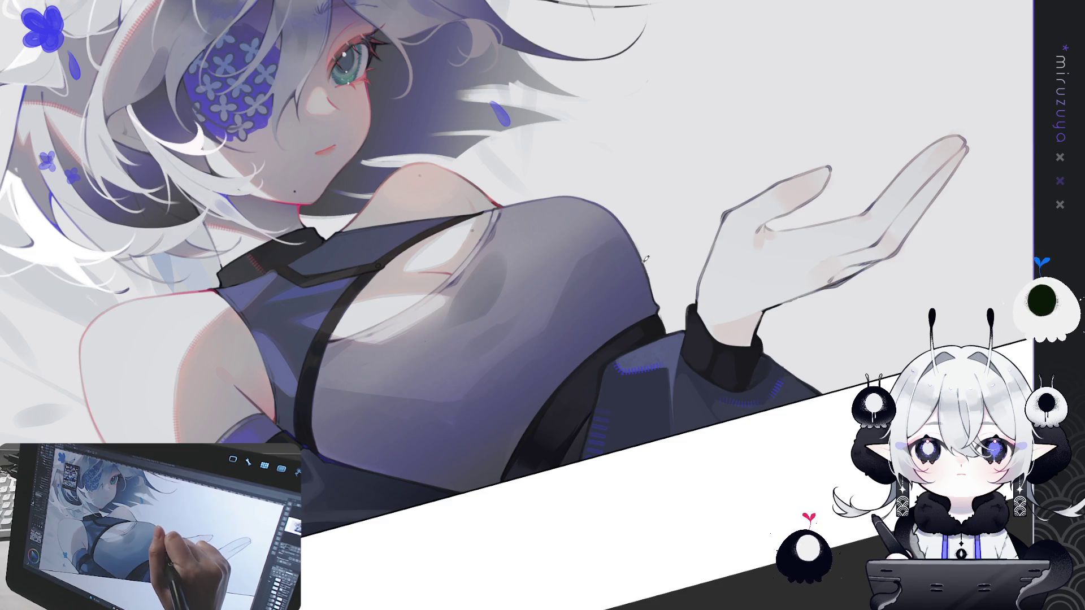
key("minus")
key("minus")
key("minus")
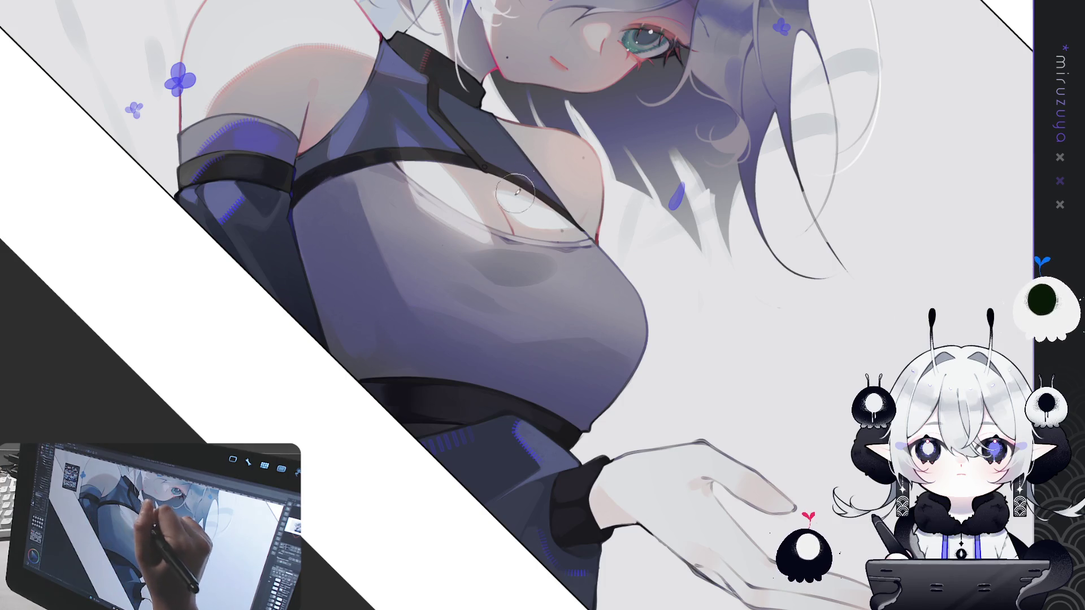
key("minus")
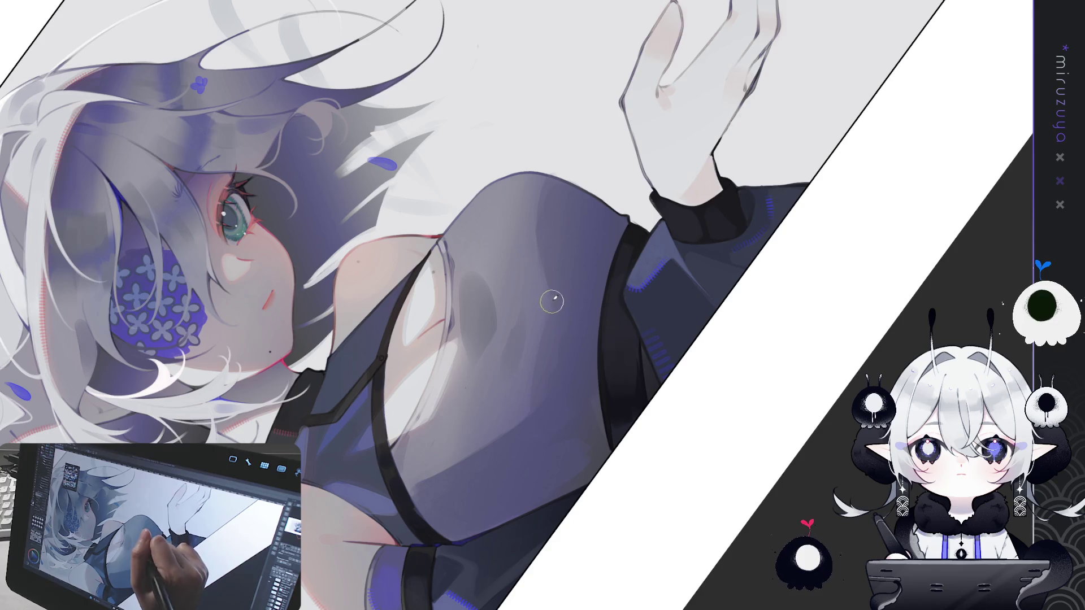
key("minus")
key("minus")
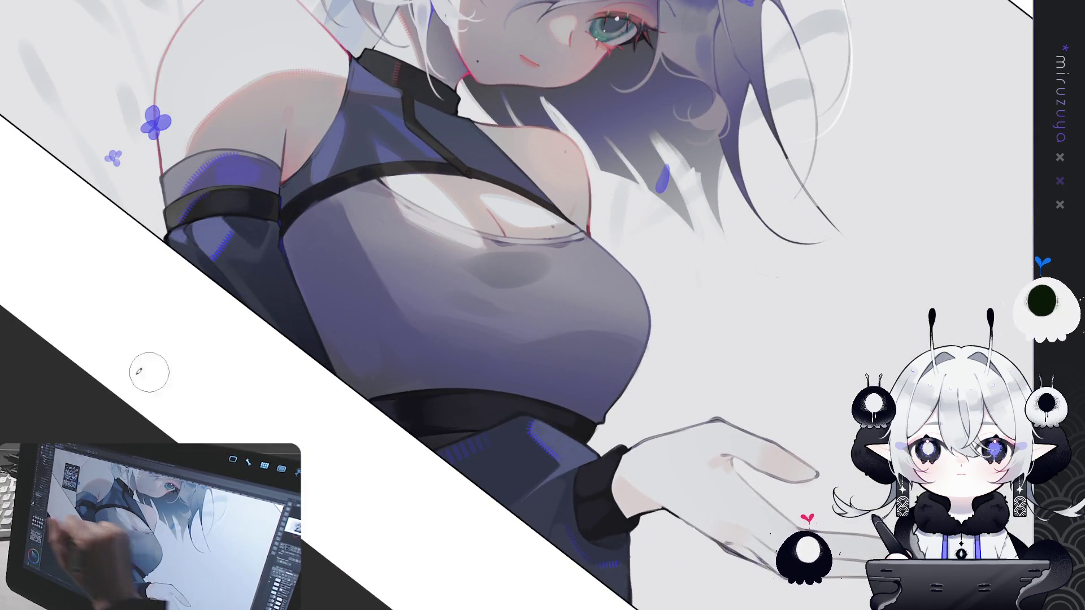
key("bracketright")
key("bracketleft")
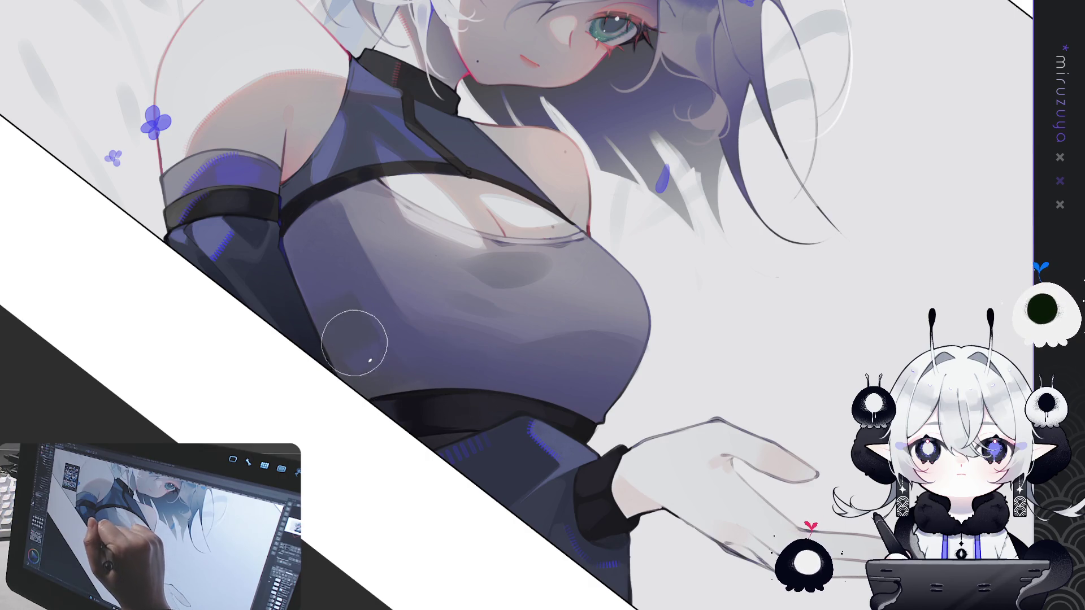
left_click_drag(380, 410, 617, 242)
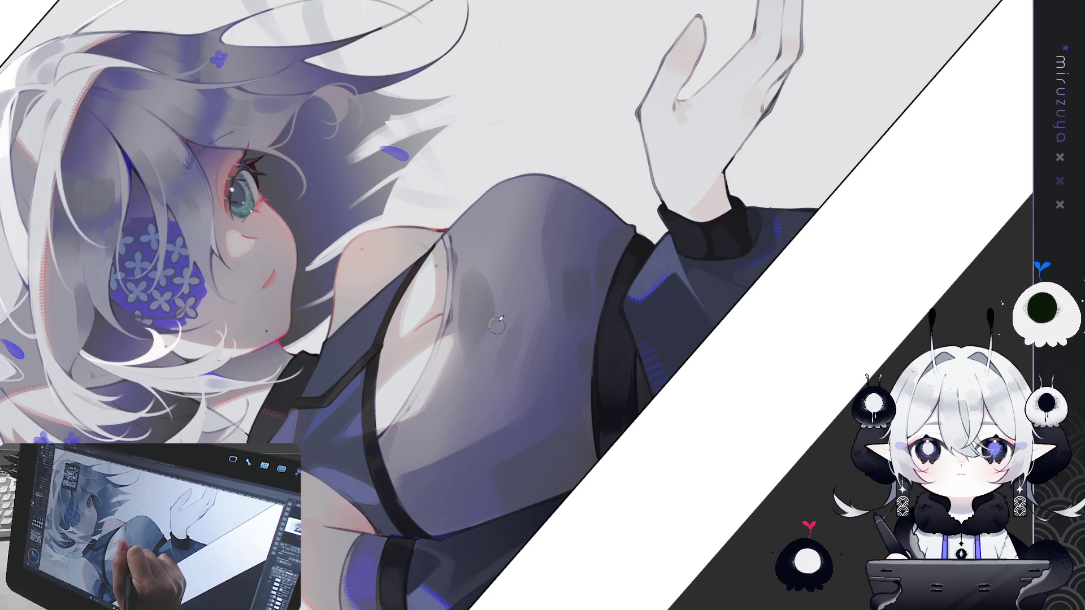
left_click_drag(561, 266, 642, 241)
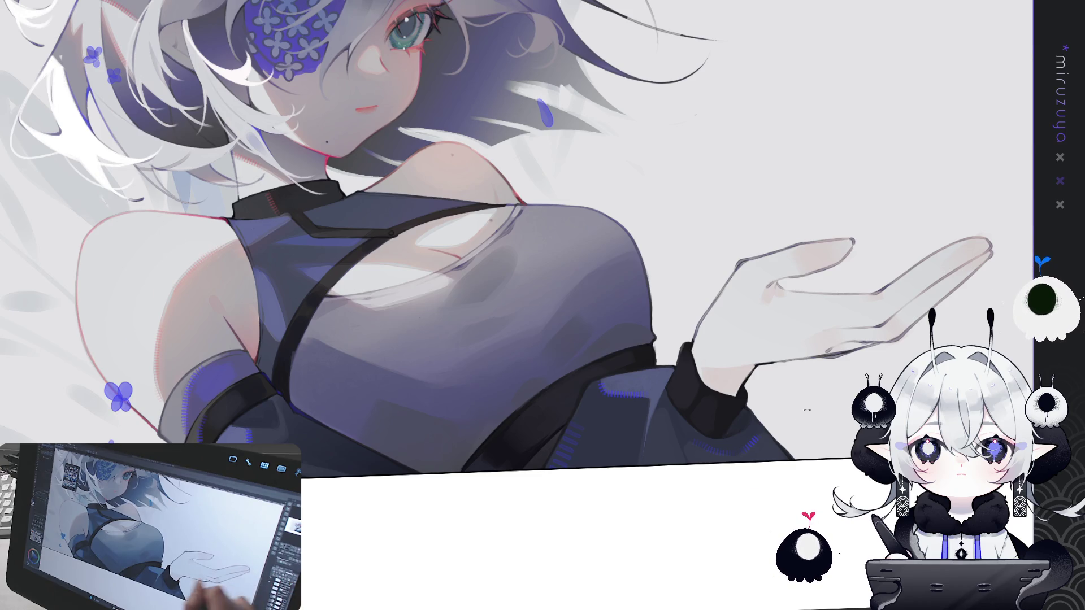
Dab two small white highlights onto the torso of the dark top, then turn the view nearly upright
left_click_drag(509, 396, 558, 538)
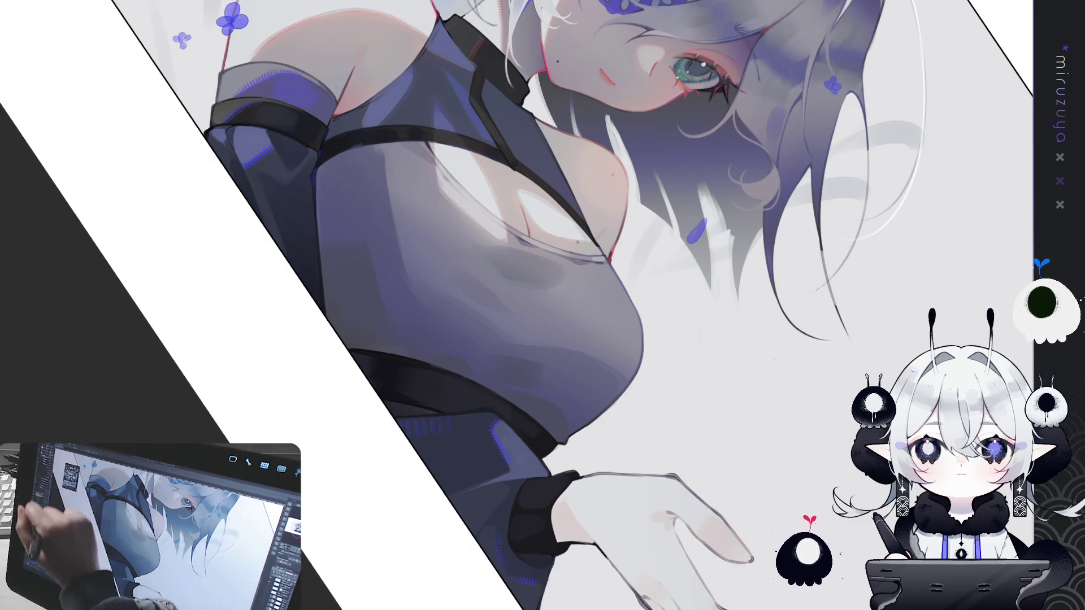
left_click_drag(514, 307, 456, 366)
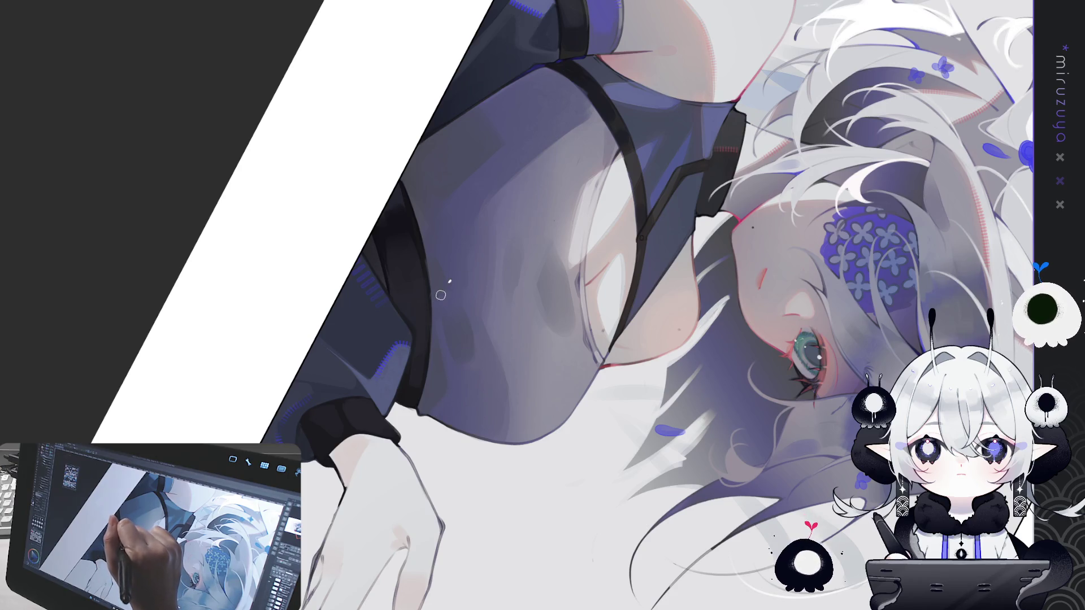
mouse_move(443, 299)
left_mouse_down()
mouse_move(709, 476)
mouse_move(273, 347)
left_mouse_up()
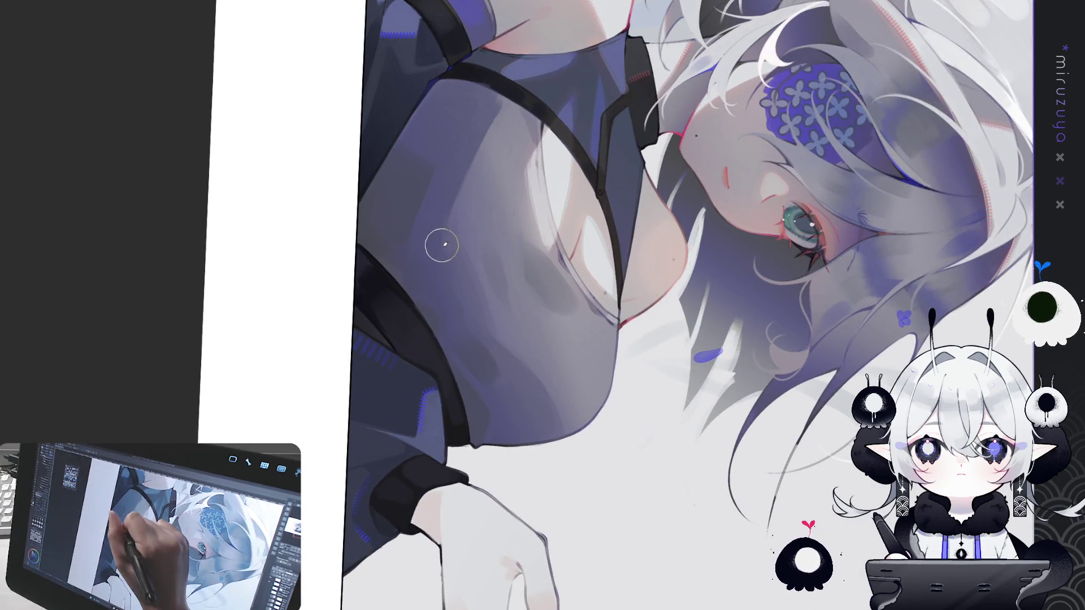
left_click(442, 224)
left_click(527, 281)
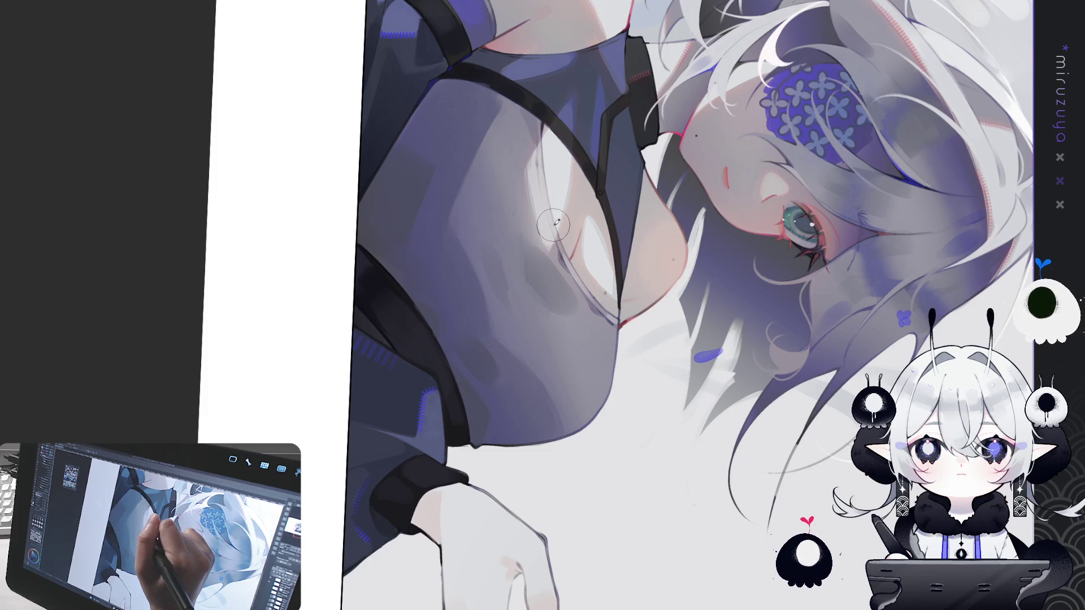
key("minus")
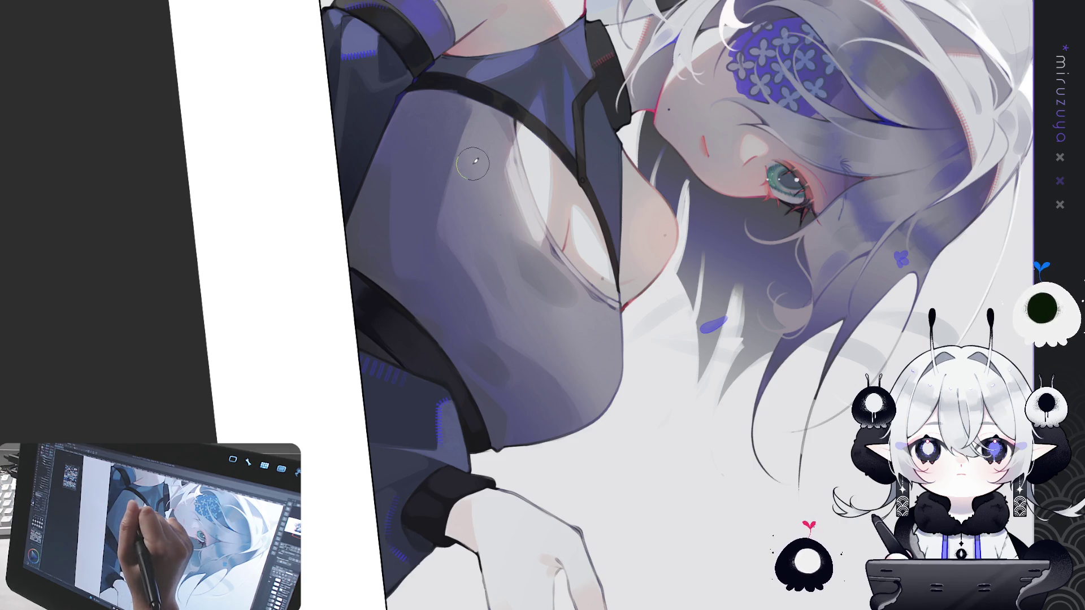
left_click_drag(470, 165, 330, 259)
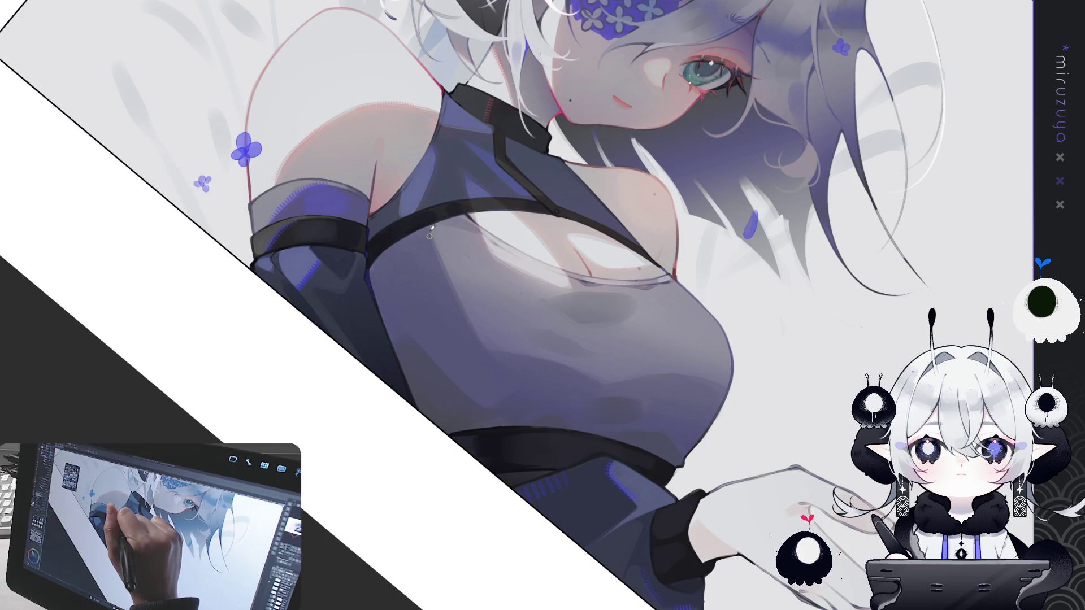
With the canvas upside-down, touch up the hair and shoulder strokes and darken the chest outline
left_click_drag(457, 215, 723, 357)
mouse_move(565, 190)
left_mouse_down()
mouse_move(557, 199)
mouse_move(552, 184)
mouse_move(553, 202)
left_mouse_up()
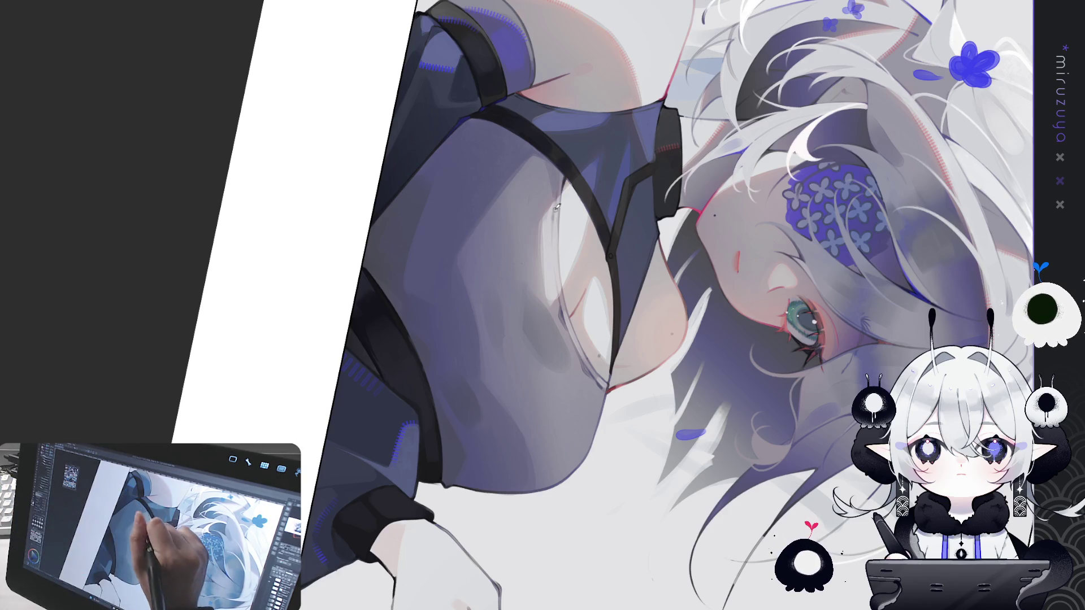
left_click_drag(553, 223, 560, 304)
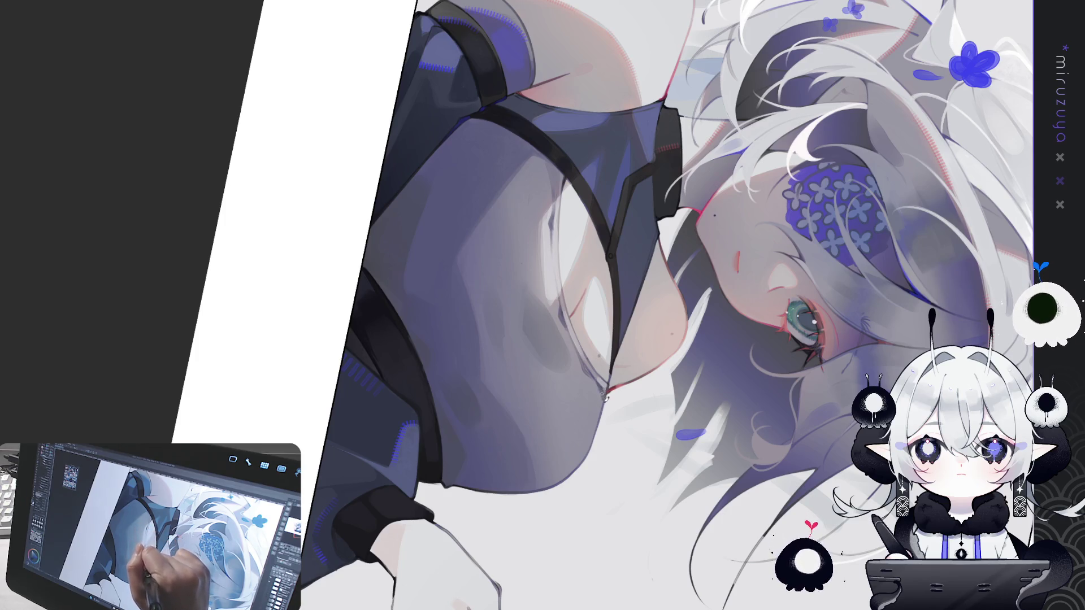
key("ctrl+at")
key("ctrl+at")
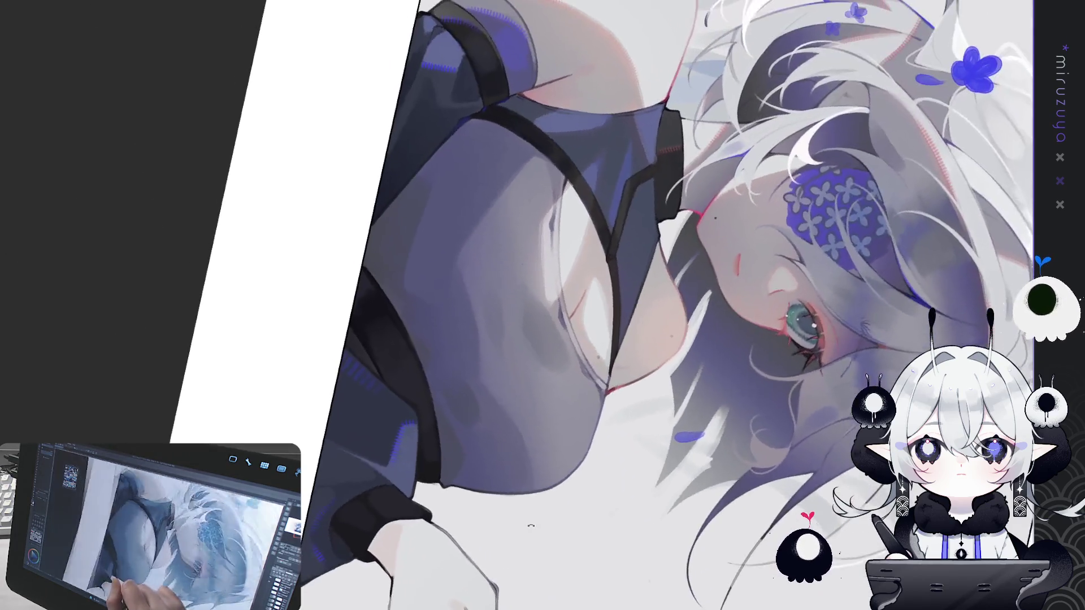
key("ctrl+at")
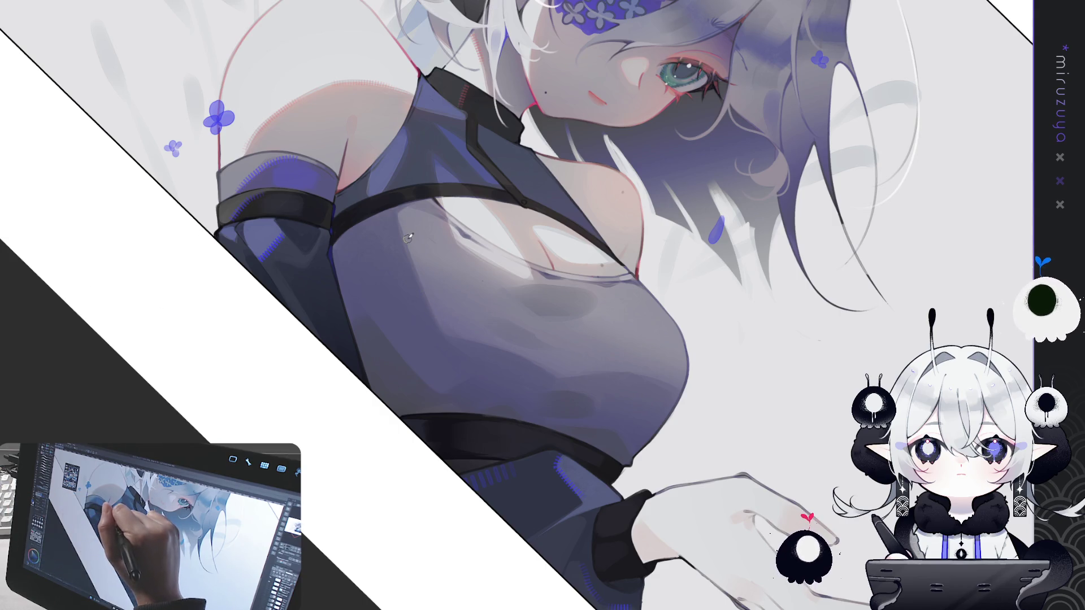
Draw faint blue hatched strokes along the chest's left edge and across the chest
left_click_drag(398, 220, 433, 313)
left_click_drag(398, 218, 433, 312)
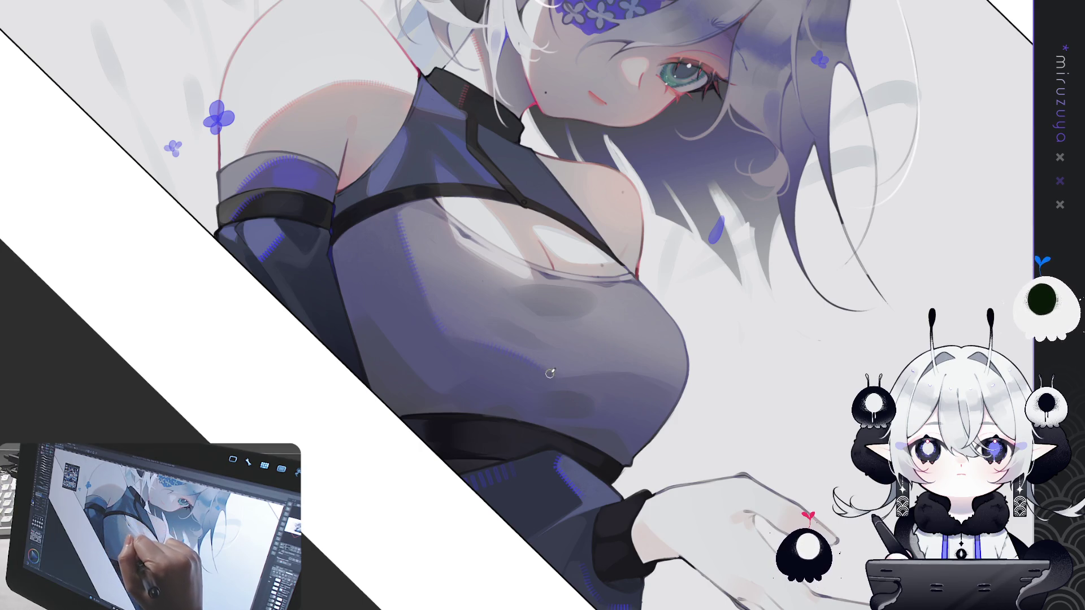
left_click_drag(574, 374, 667, 376)
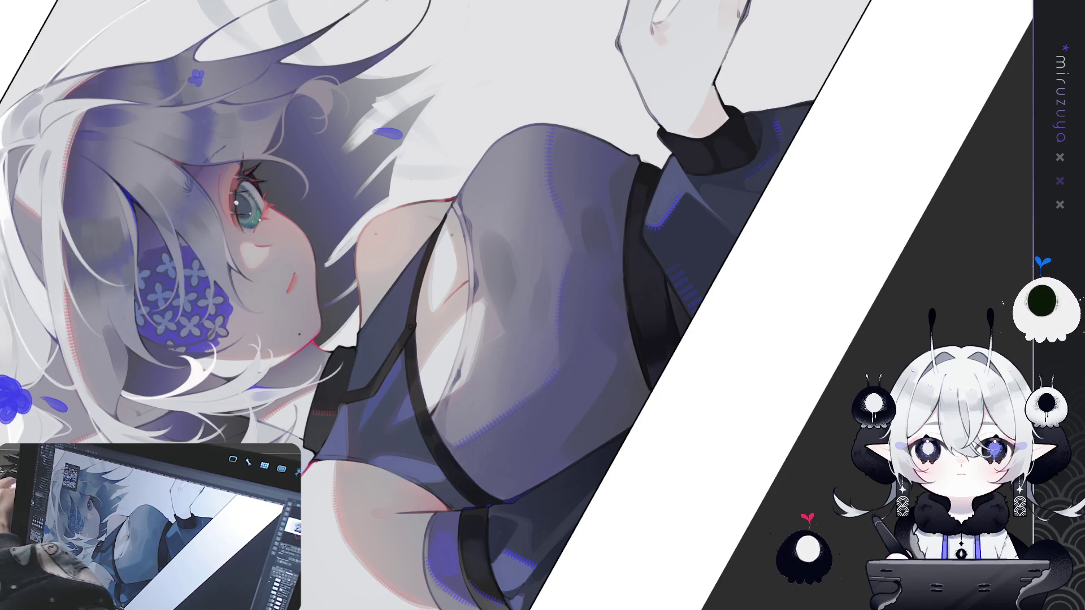
Pan toward the face and shoulder, adding a faint darker stroke on the chest
left_click_drag(446, 118, 406, 119)
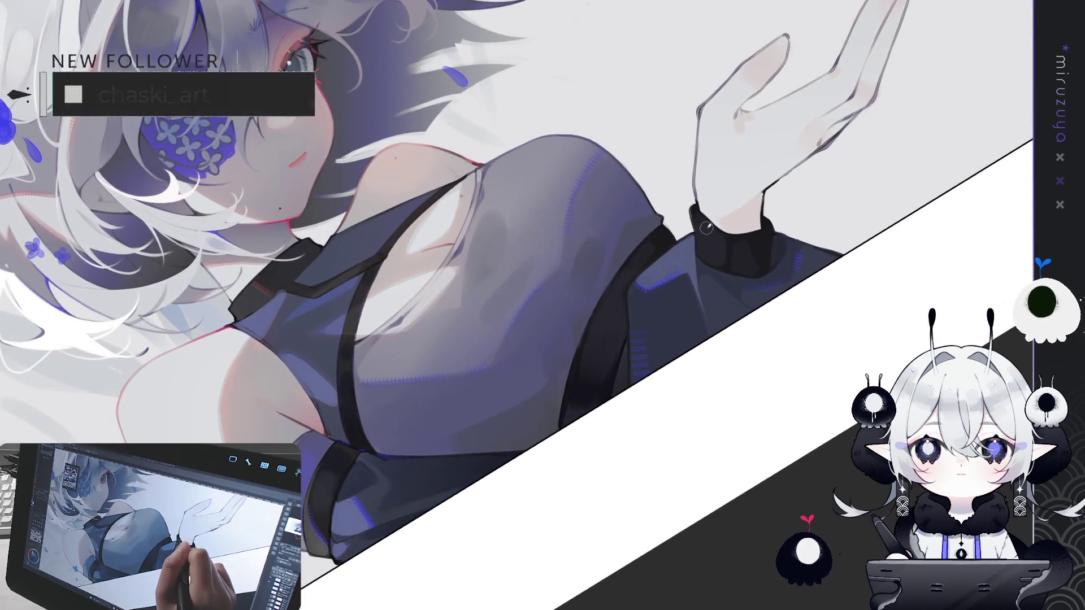
left_click_drag(467, 235, 474, 274)
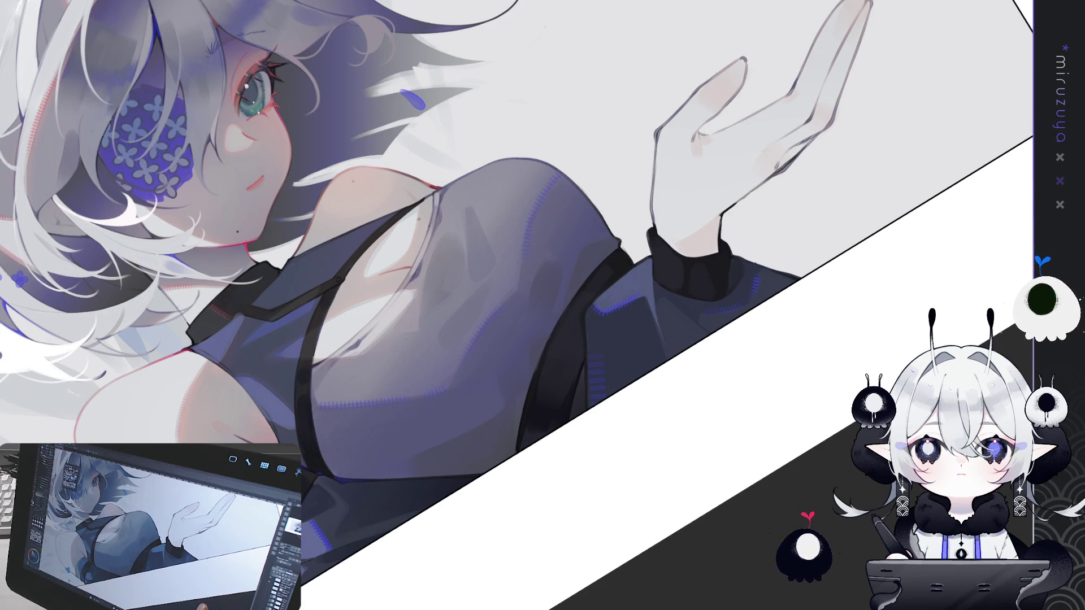
mouse_move(688, 498)
left_mouse_down()
mouse_move(658, 477)
mouse_move(599, 395)
left_mouse_up()
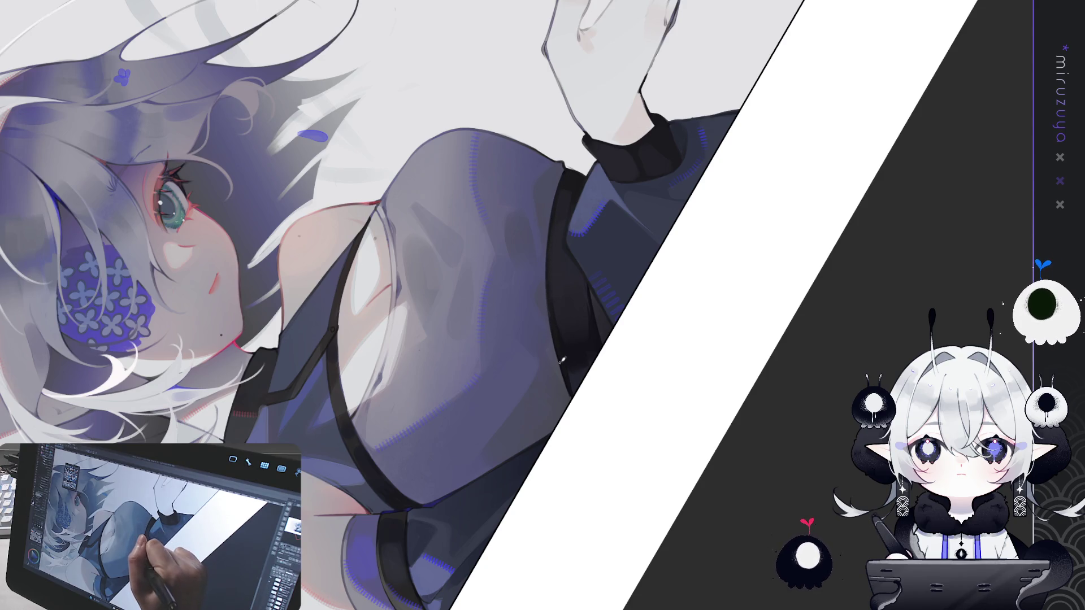
Draw thin dark lines along the strap edge of the sleeveless top
left_click_drag(567, 381, 510, 411)
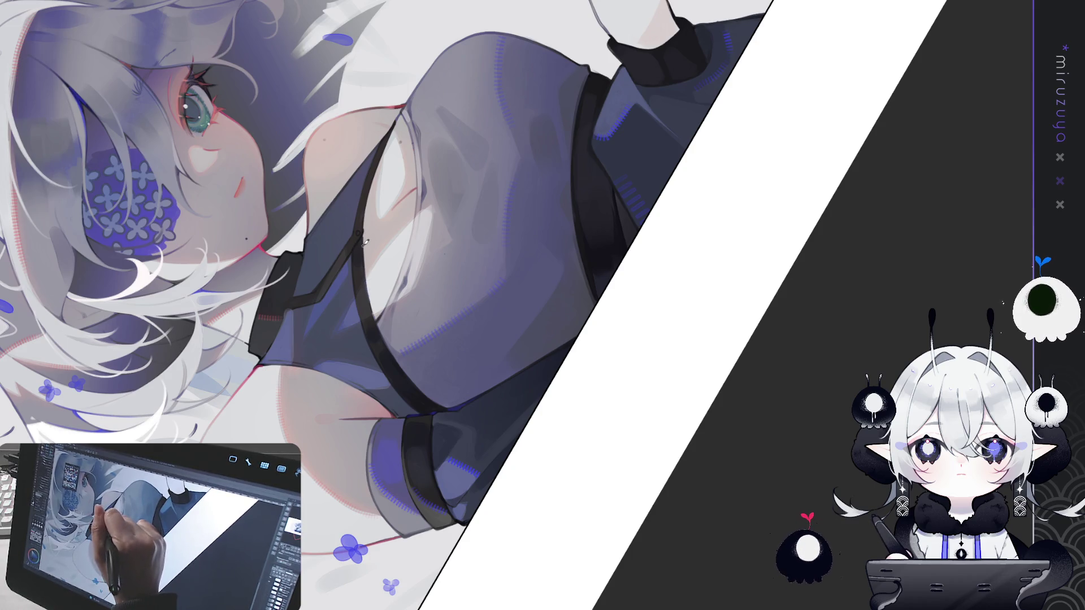
left_click_drag(366, 270, 375, 320)
mouse_move(368, 278)
left_mouse_down()
mouse_move(375, 320)
mouse_move(571, 161)
left_mouse_up()
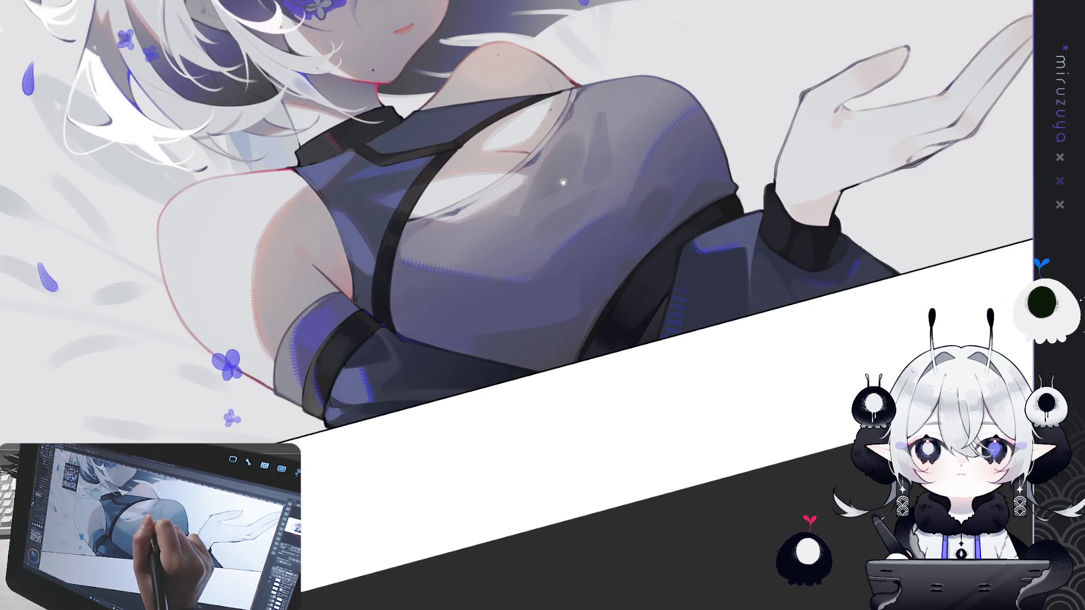
Pan the canvas to centre the girl's face and blue flower eyepatch on screen
left_click_drag(698, 145, 601, 217)
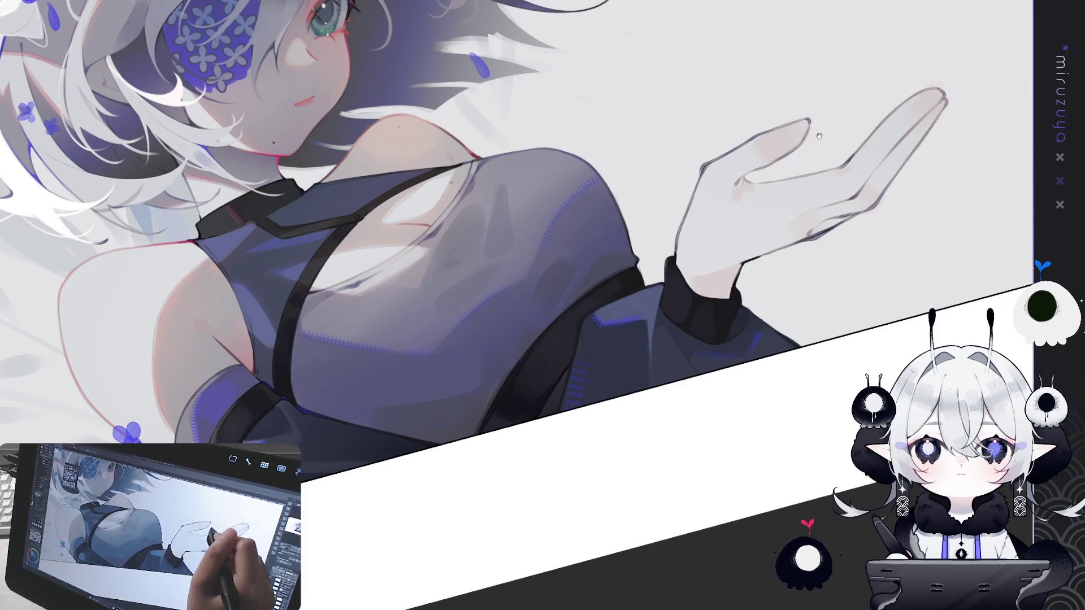
mouse_move(840, 124)
left_mouse_down()
mouse_move(737, 281)
mouse_move(746, 307)
mouse_move(755, 248)
mouse_move(734, 215)
mouse_move(667, 181)
left_mouse_up()
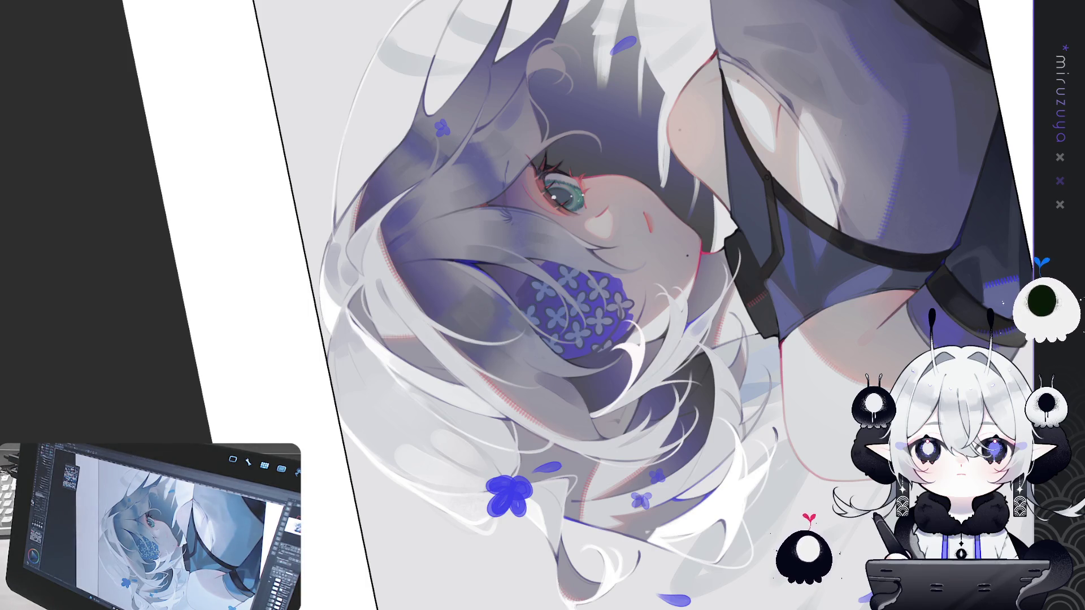
Rotate the view, then reset the rotation with Ctrl+0 to show the face and top upright
mouse_move(678, 283)
left_mouse_down()
mouse_move(816, 274)
mouse_move(363, 349)
left_mouse_up()
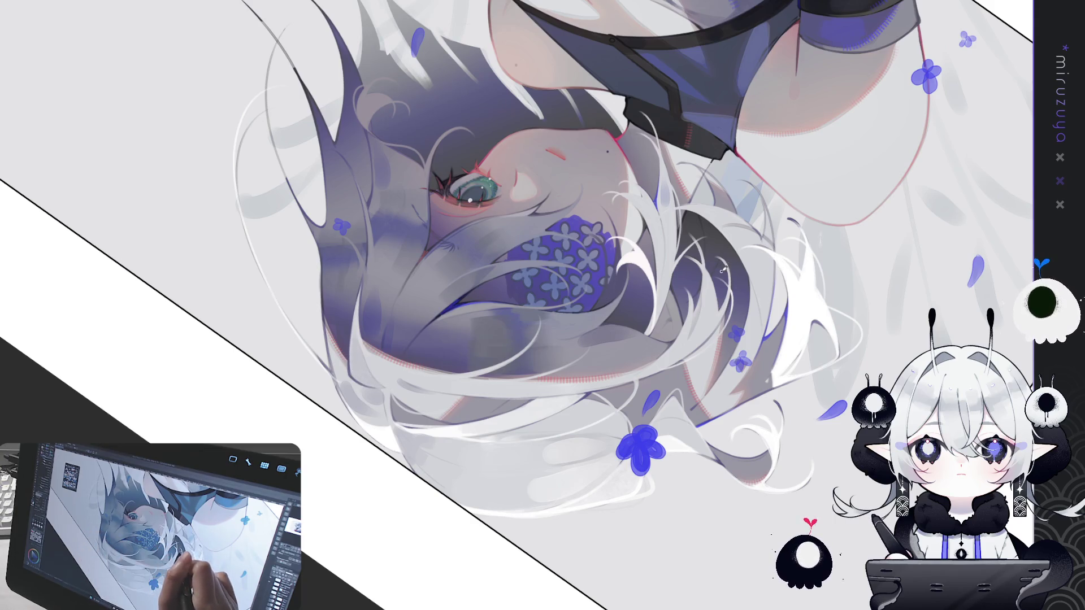
mouse_move(714, 277)
left_mouse_down()
mouse_move(613, 470)
mouse_move(390, 481)
mouse_move(341, 504)
left_mouse_up()
key("ctrl+0")
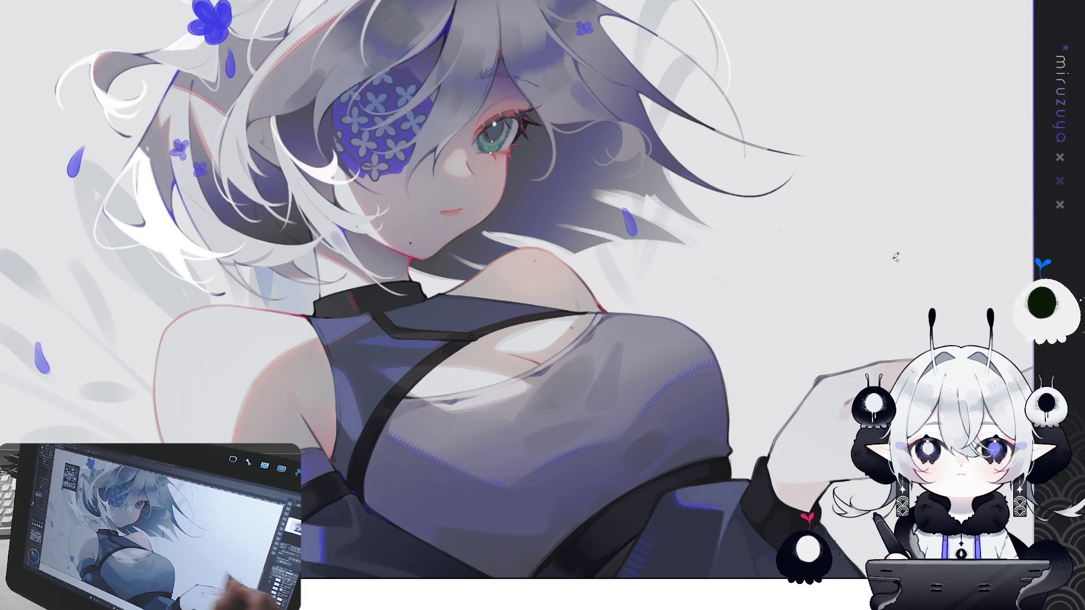
Shift the artwork lower-right and zoom in close on the girl's face
left_click_drag(534, 291, 620, 418)
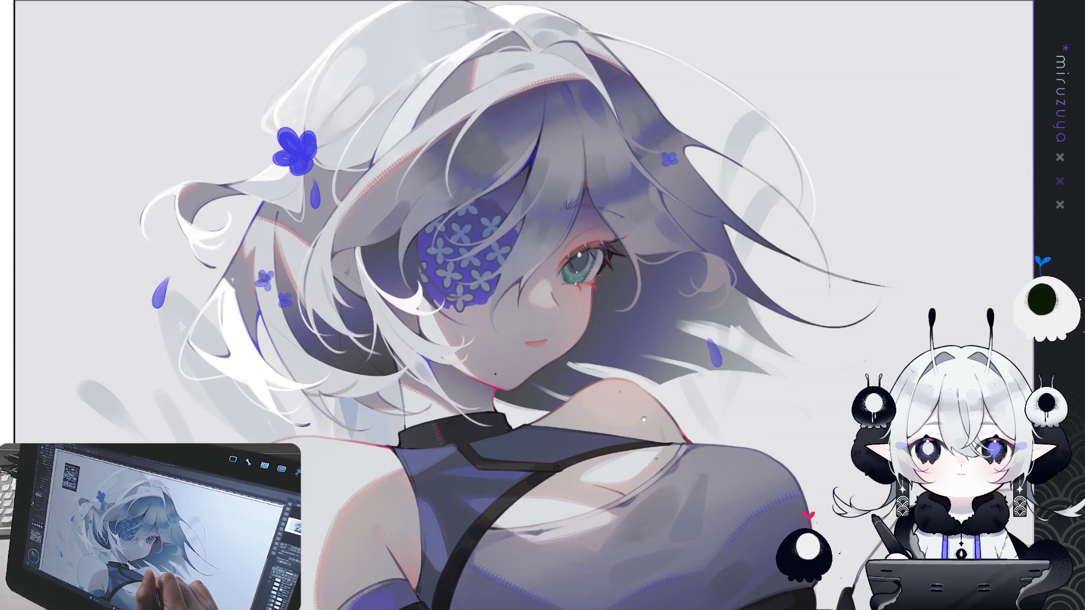
scroll(642, 408, "up", 2)
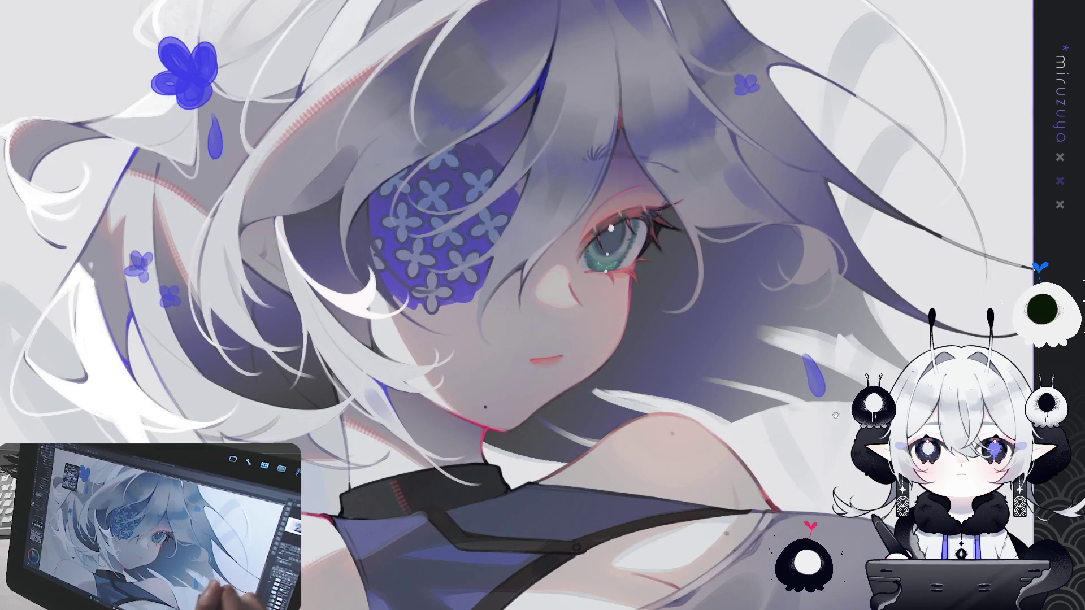
left_click_drag(848, 509, 466, 258)
scroll(466, 257, "down", 3)
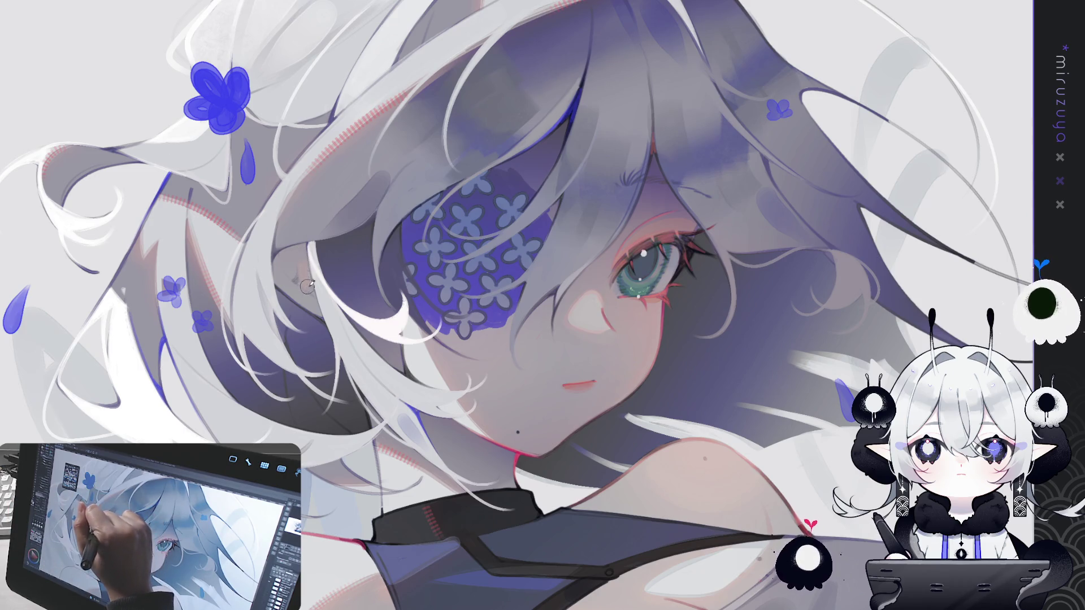
Rotate the canvas about 40°, reset it upright, then turn it a quarter turn counter-clockwise
left_click_drag(289, 272, 491, 362)
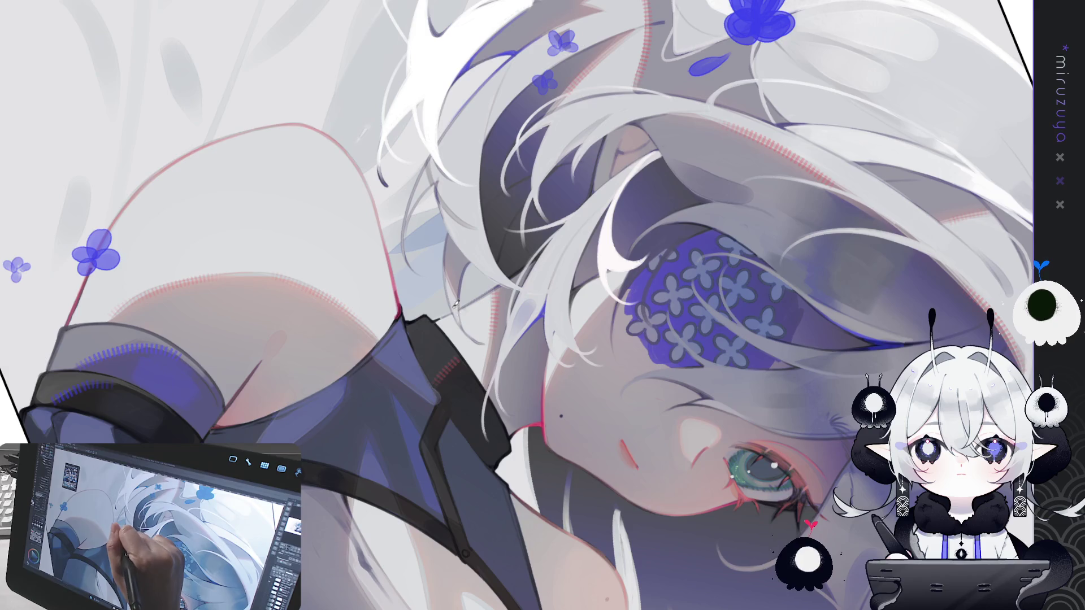
key("ctrl+0")
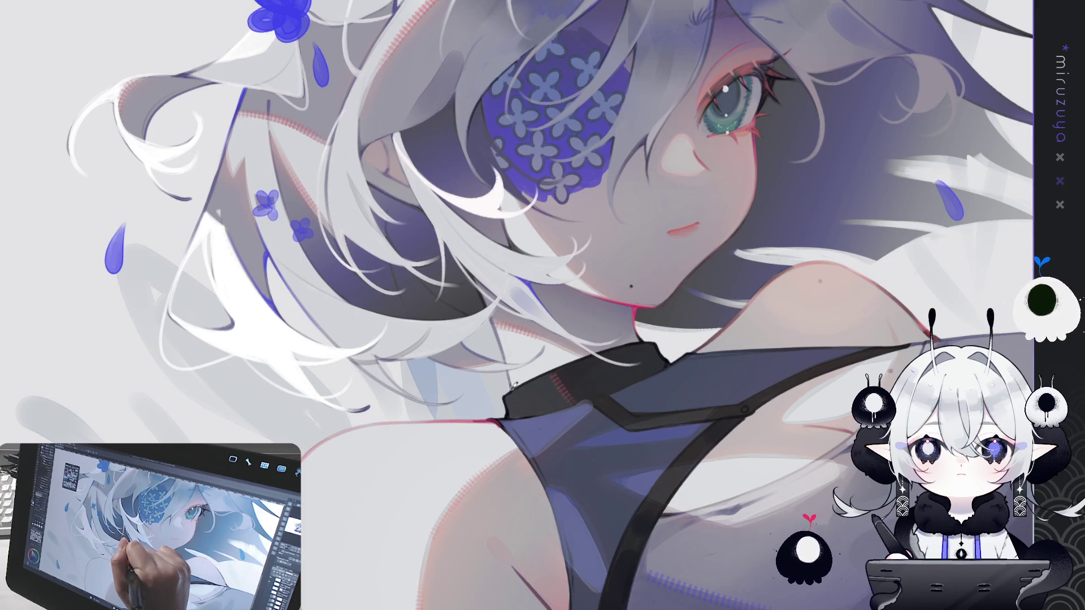
left_click_drag(632, 487, 610, 408)
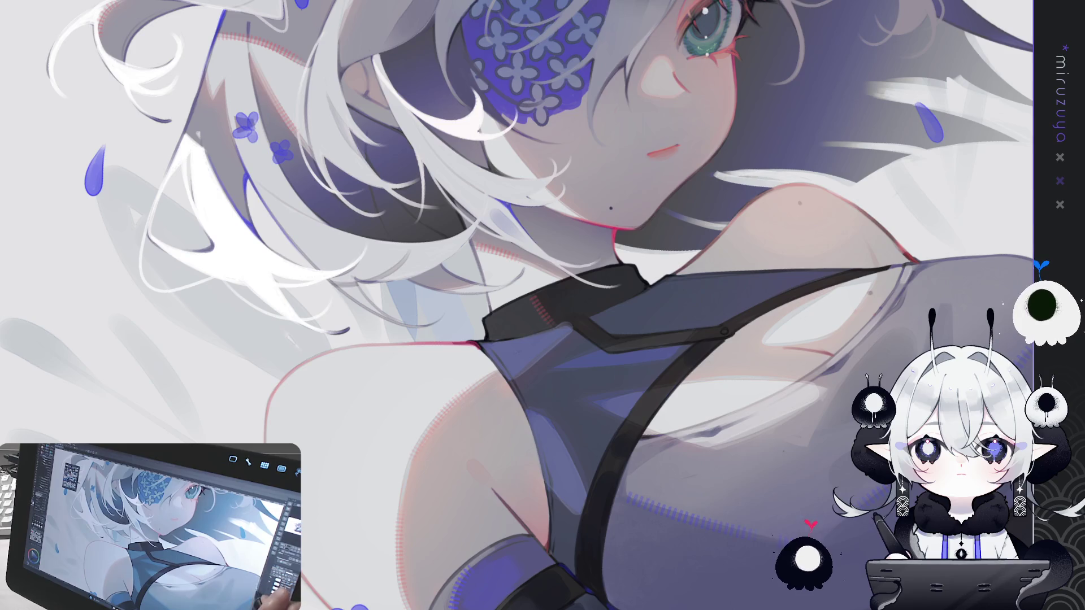
left_click_drag(522, 351, 538, 259)
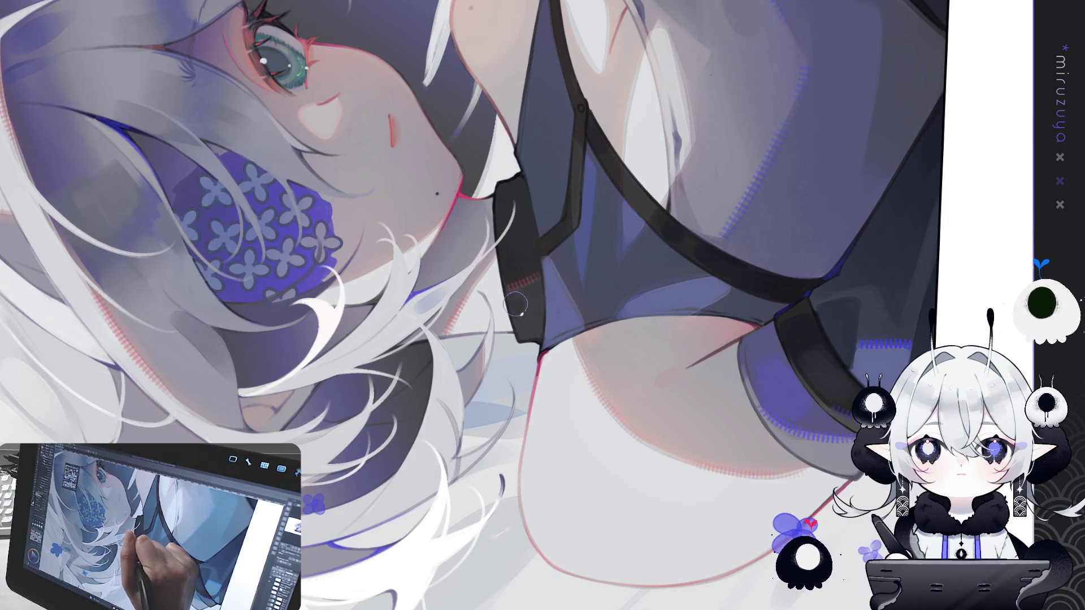
Rotate the canvas further clockwise until the dark sleeveless top sits upright and centred
mouse_move(527, 317)
left_mouse_down("shift")
mouse_move(508, 396)
mouse_move(344, 541)
left_mouse_up("shift")
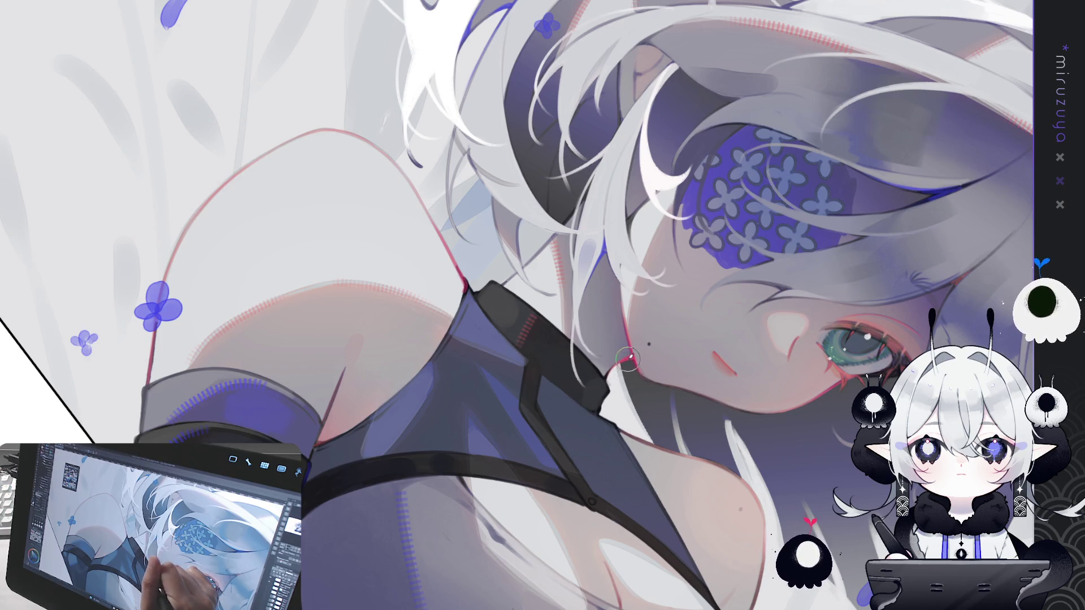
left_click_drag(615, 368, 236, 303)
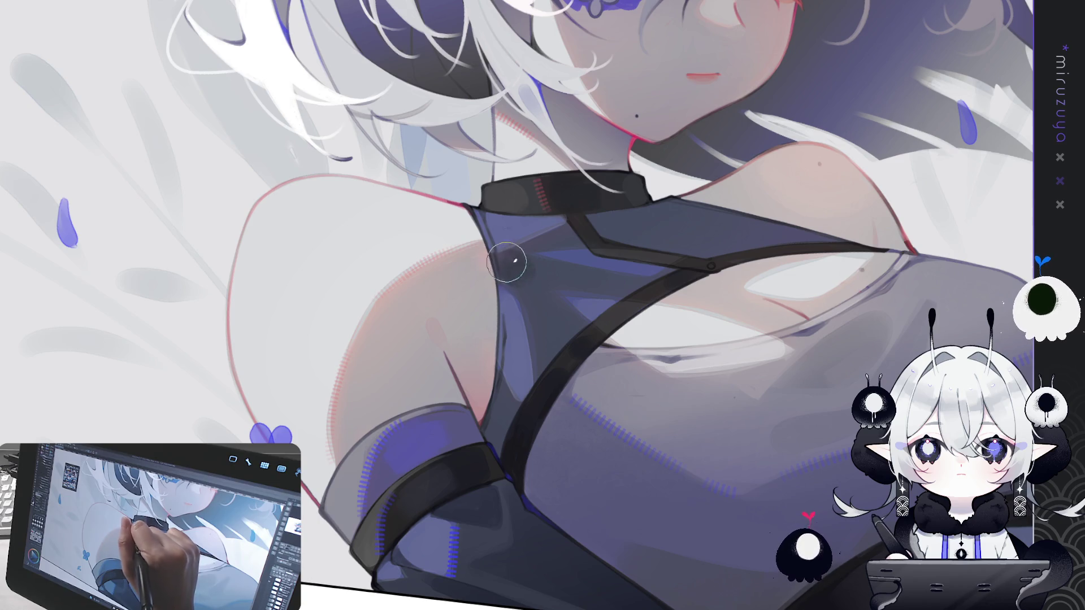
Add faint darker shading to the blue top, nudge the head and collar down, and turn the view sideways
left_click_drag(523, 271, 509, 263)
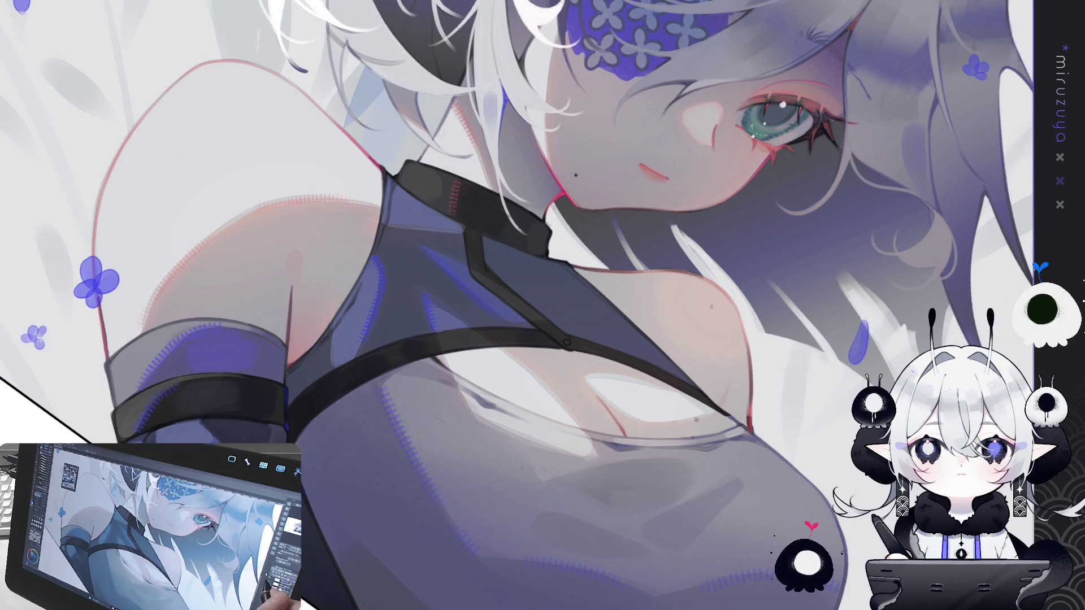
left_click_drag(819, 184, 819, 193)
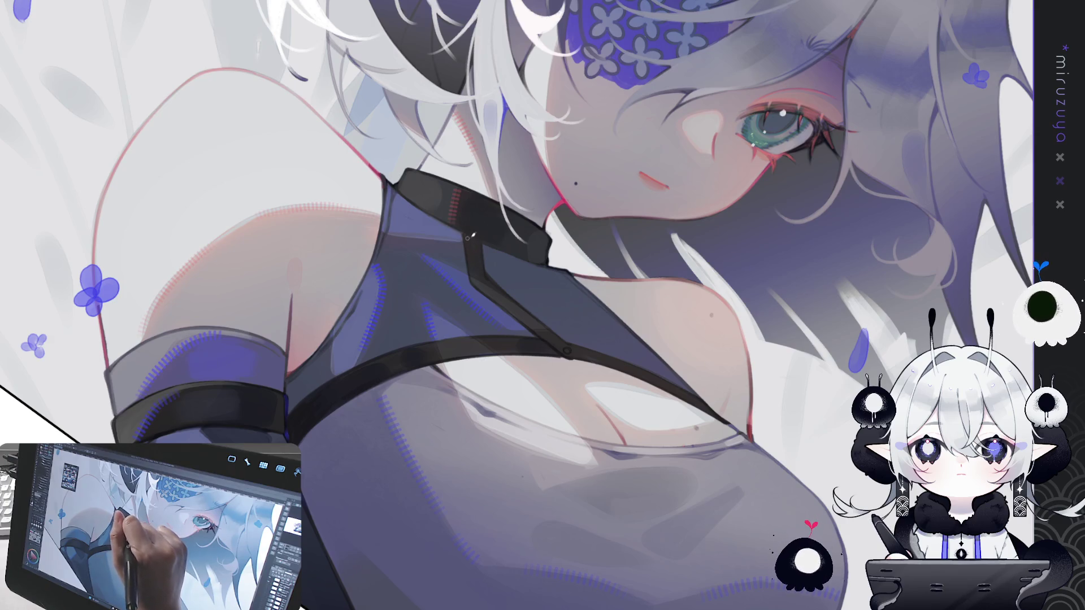
mouse_move(522, 218)
left_mouse_down()
mouse_move(446, 192)
mouse_move(368, 210)
left_mouse_up()
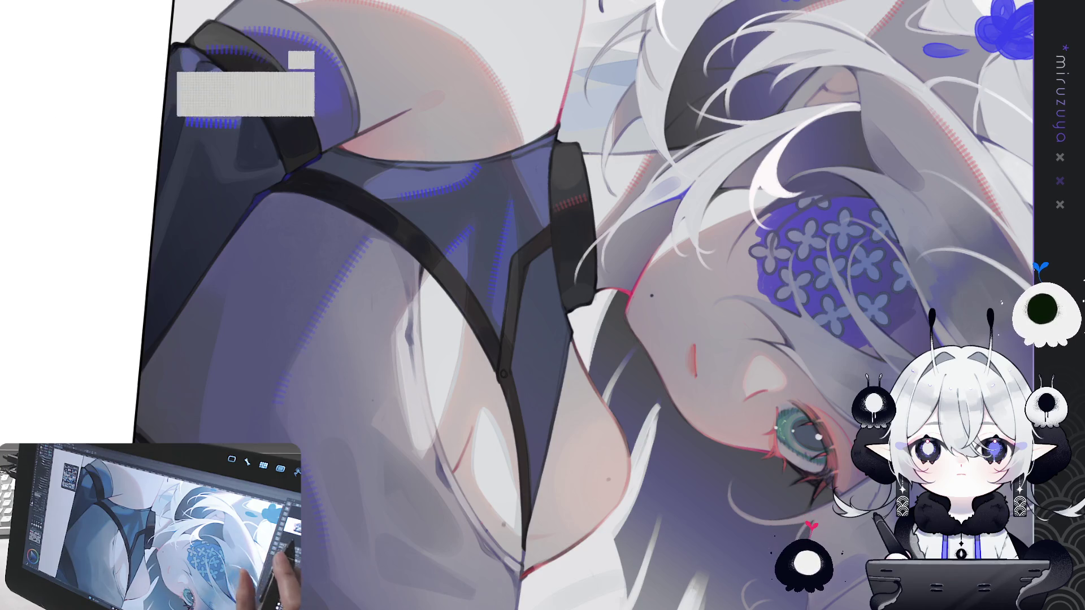
Reset the view upright, zoom in closer, then tilt the canvas back to a sideways angle
key("ctrl+0")
key("ctrl+plus")
key("-")
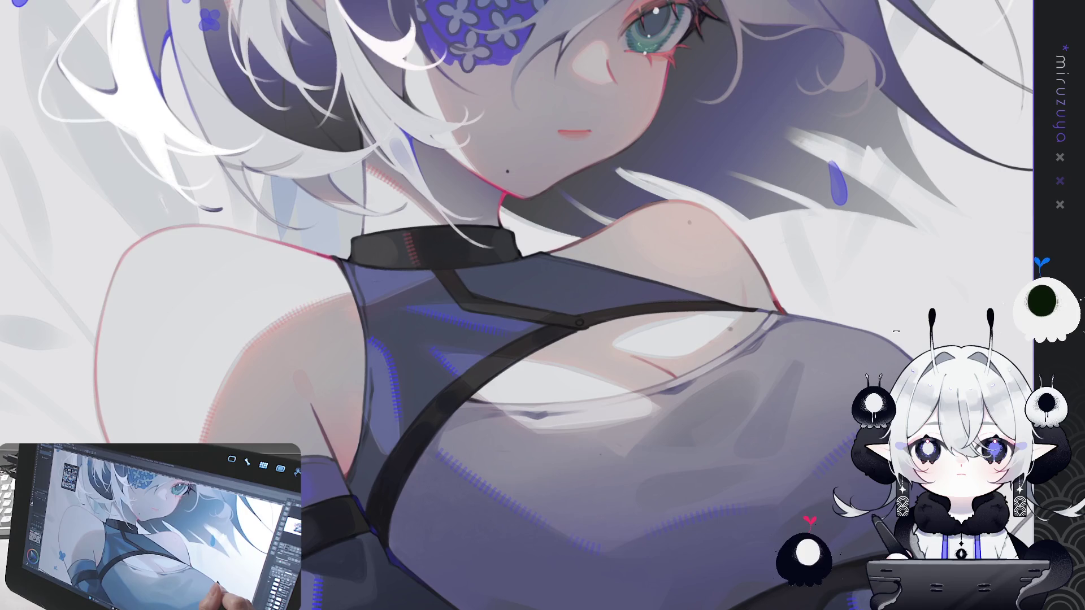
key("-")
key("-")
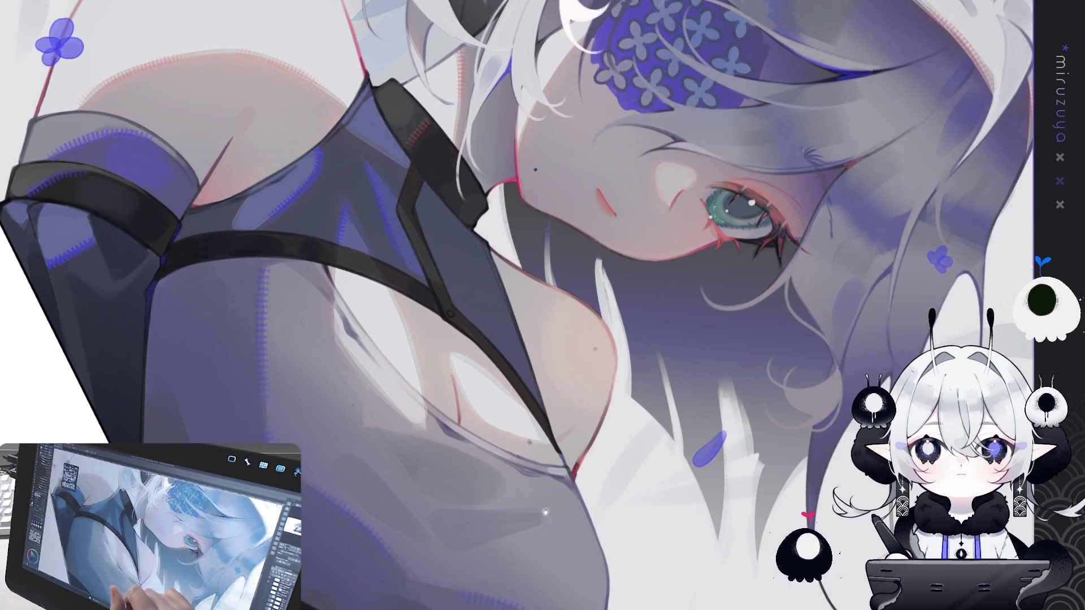
Pan the tilted view across the girl's chest and dark top
left_click_drag(599, 555, 565, 538)
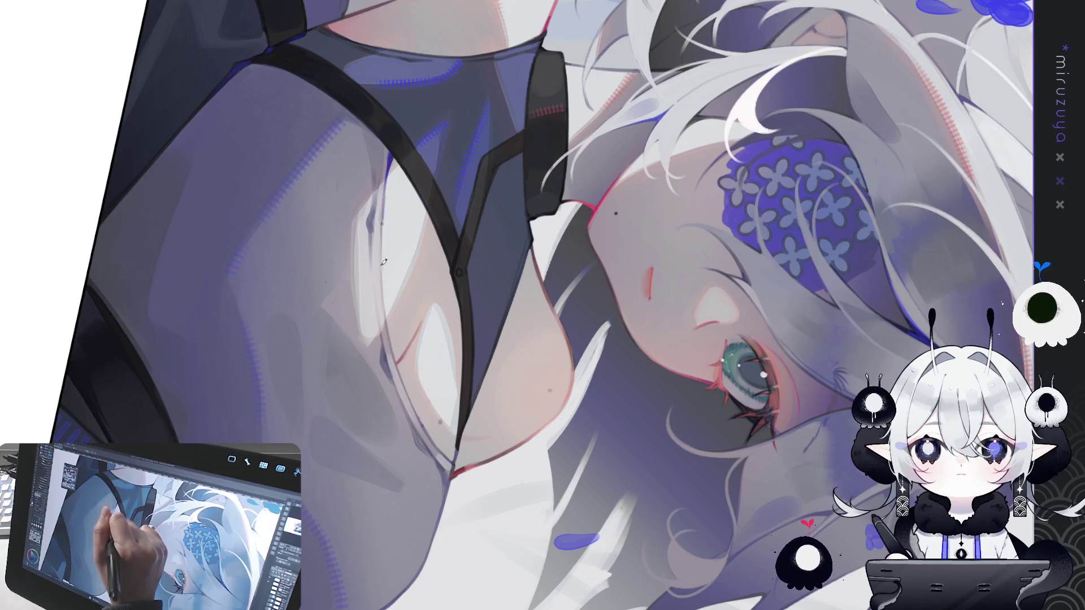
Darken the chest outline, then turn the canvas clockwise to a new working angle
left_click_drag(384, 290, 406, 377)
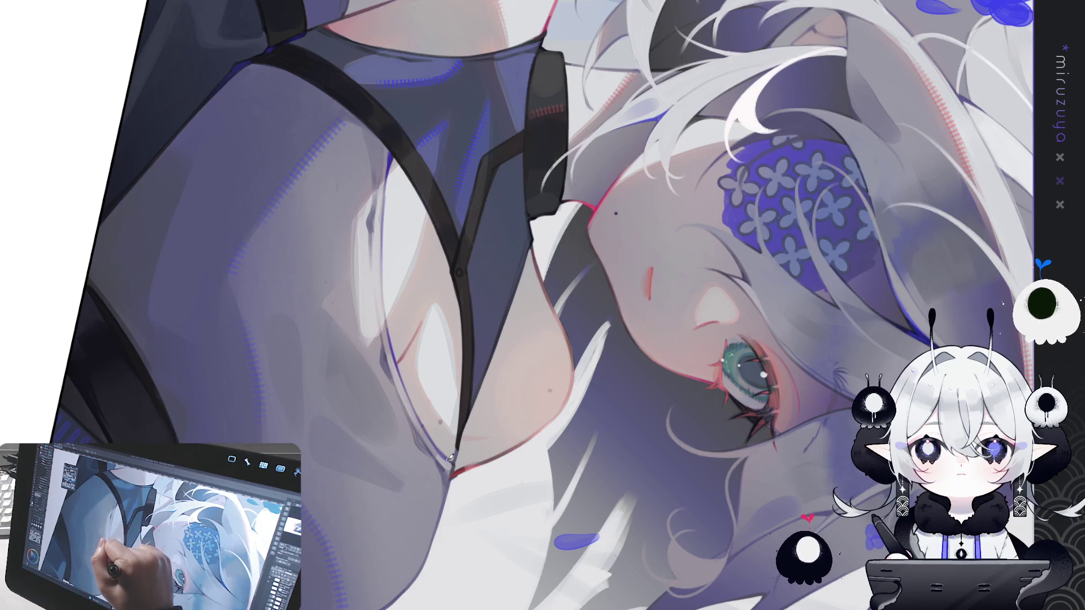
left_click_drag(457, 459, 534, 410)
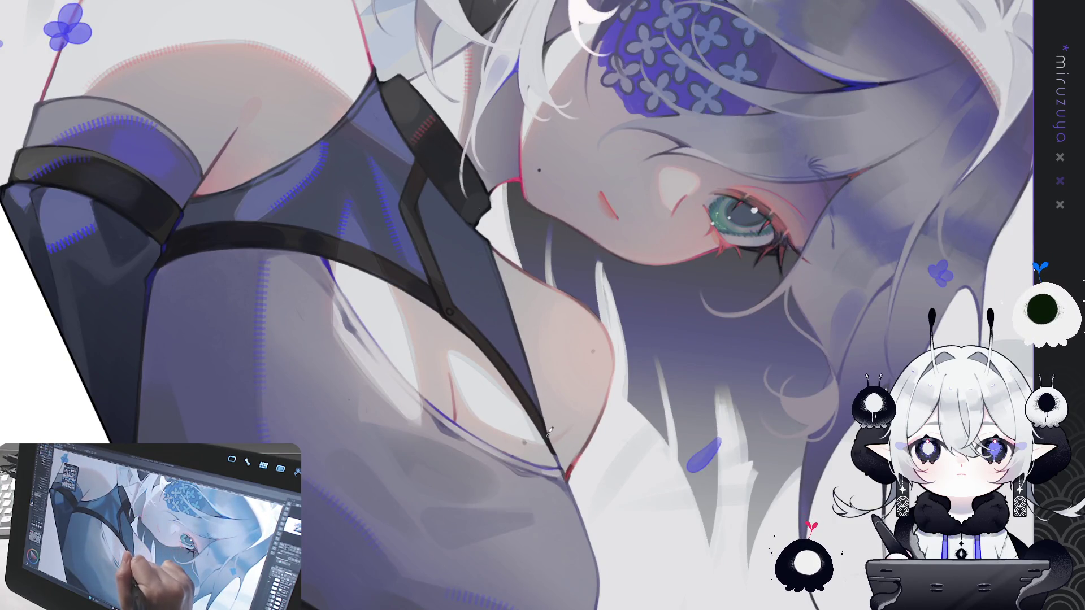
left_click_drag(537, 403, 586, 397)
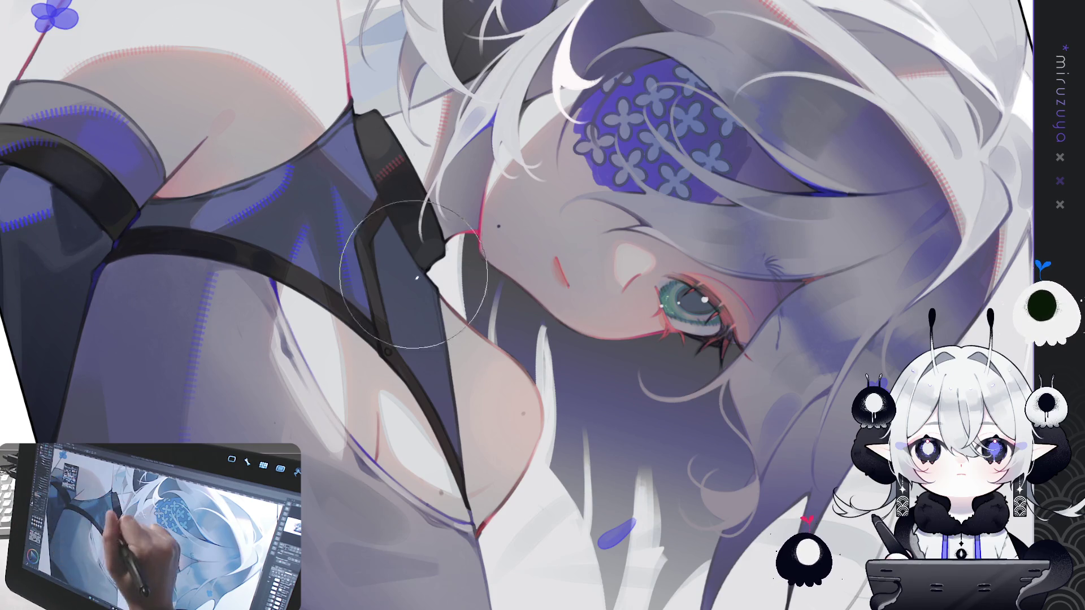
left_click_drag(632, 135, 725, 235)
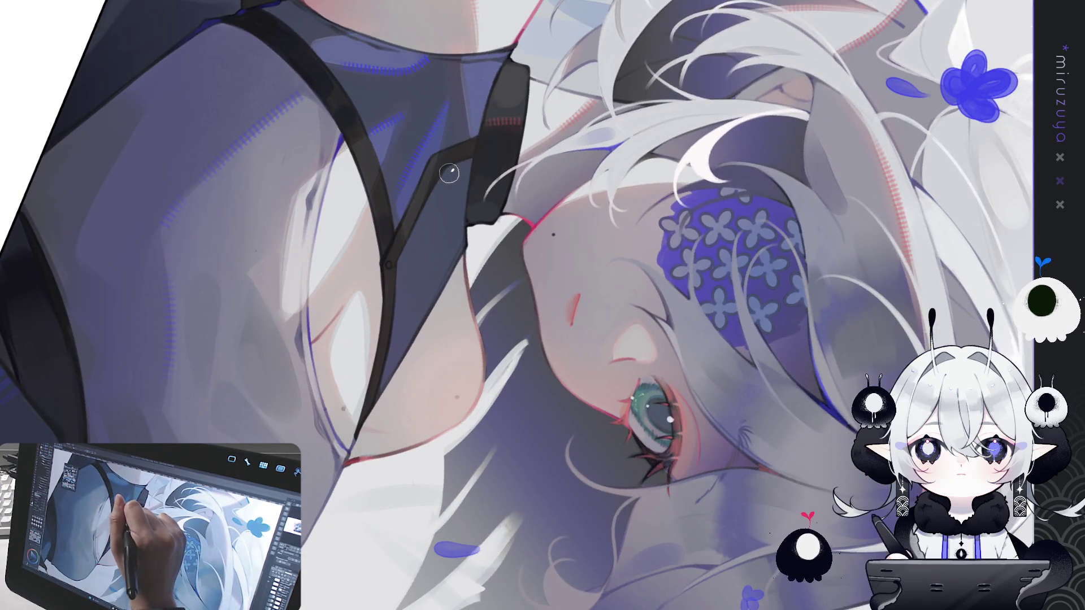
Dab small light highlight dots and a short darker patch on the dark collar
left_click_drag(455, 205, 456, 208)
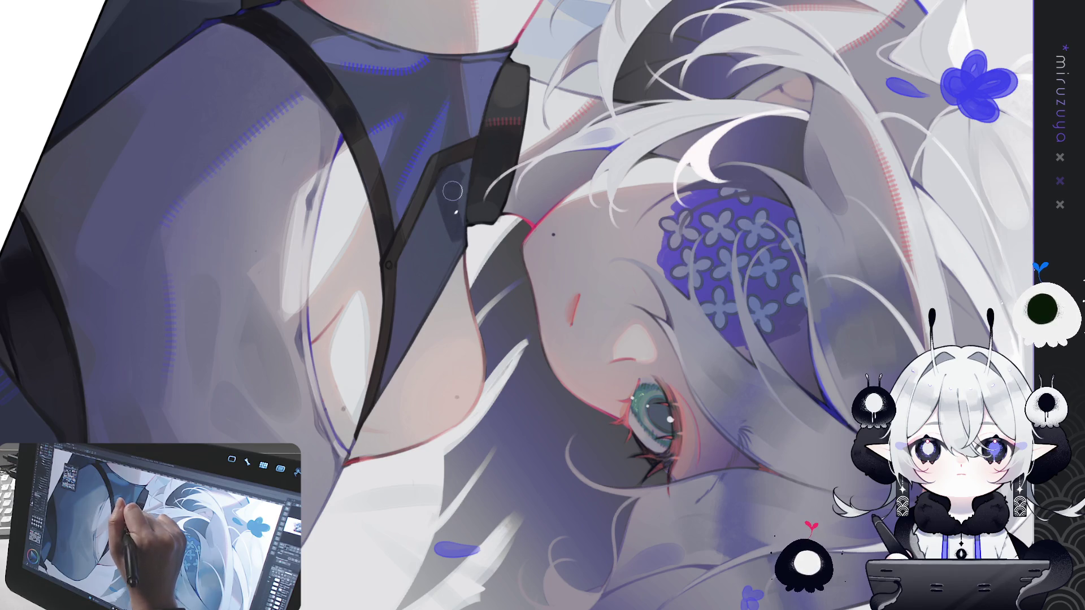
left_click(459, 222)
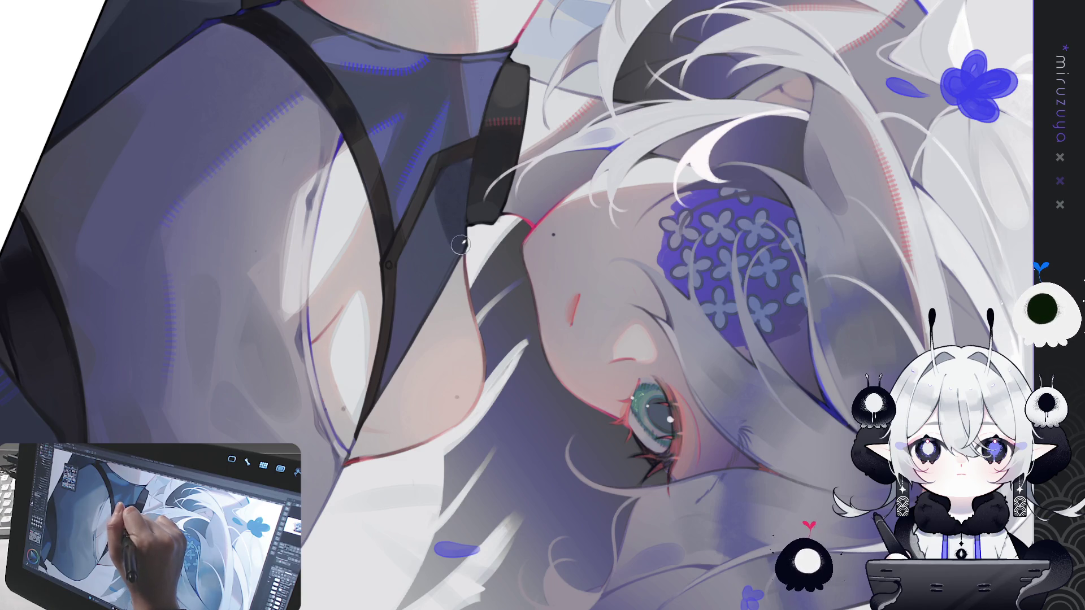
left_click_drag(416, 237, 425, 260)
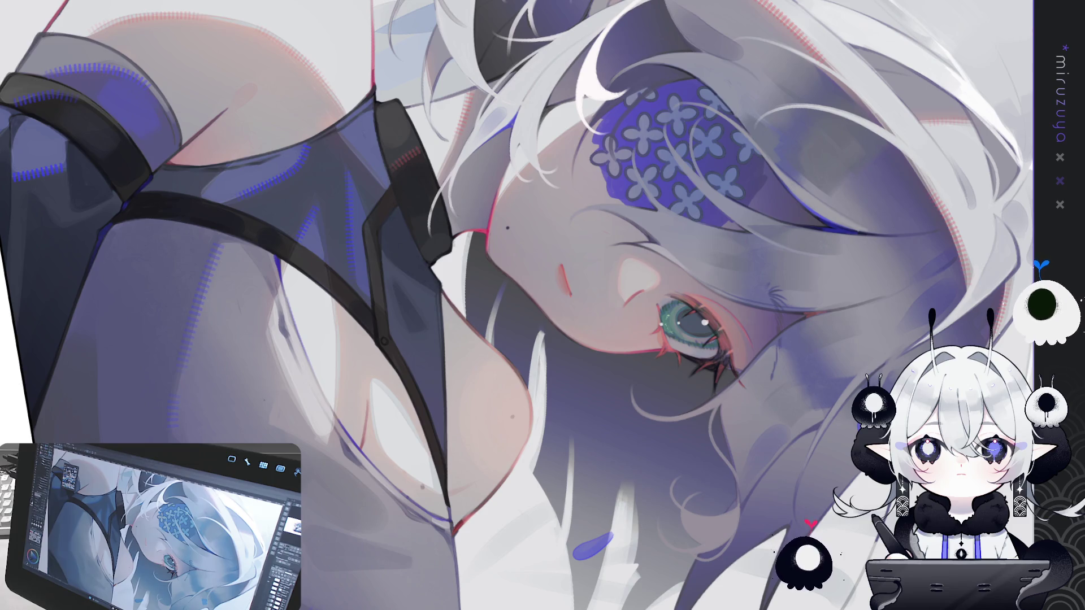
Rotate the canvas back to nearly upright and zoom out to show the face and top
left_click_drag(508, 491, 557, 520)
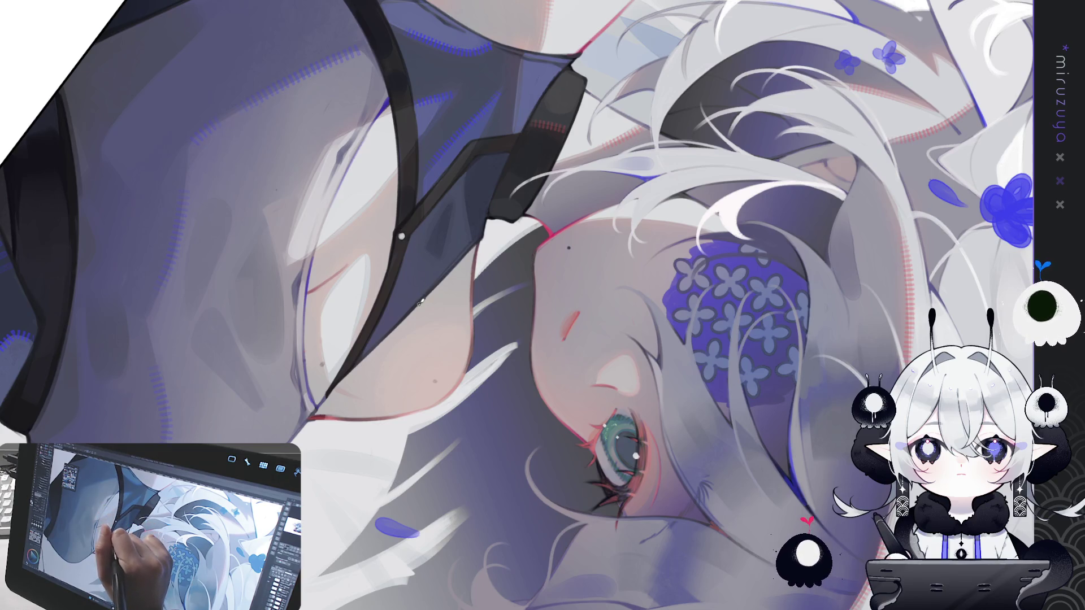
mouse_move(420, 303)
left_mouse_down()
mouse_move(497, 186)
mouse_move(733, 446)
mouse_move(417, 417)
left_mouse_up()
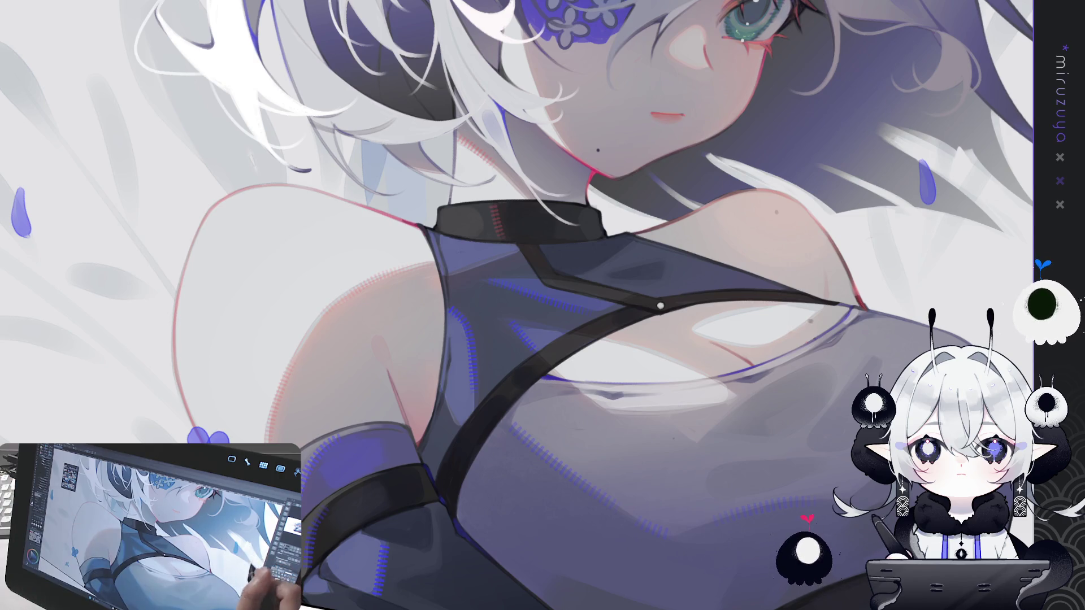
Pan the view to show the face and the loose hair strands to its right
left_click_drag(980, 284, 920, 415)
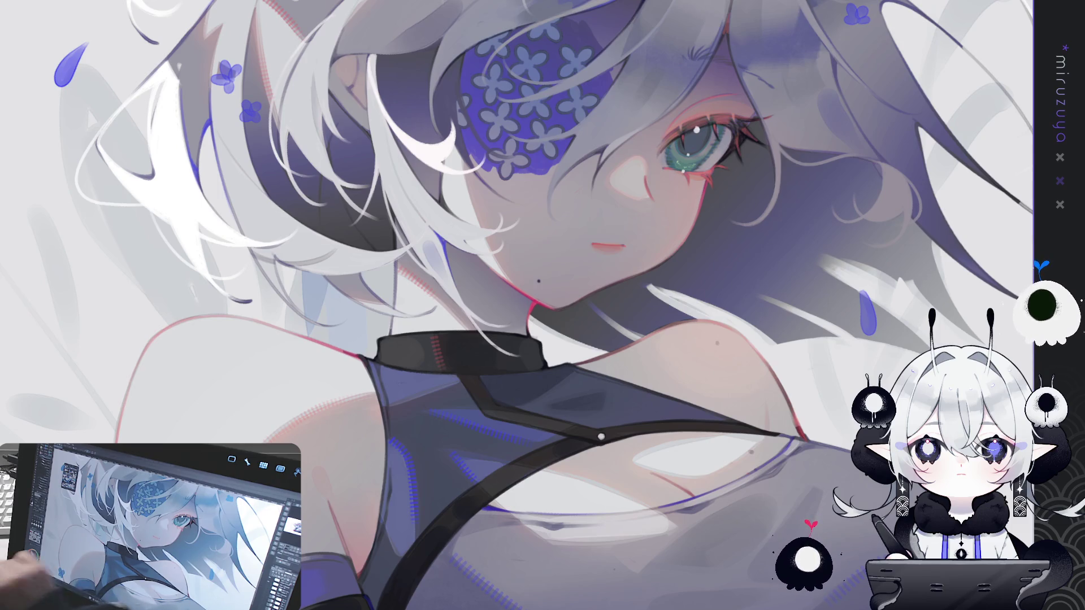
mouse_move(1073, 170)
left_mouse_down()
mouse_move(1036, 186)
mouse_move(956, 319)
mouse_move(819, 330)
mouse_move(516, 307)
left_mouse_up()
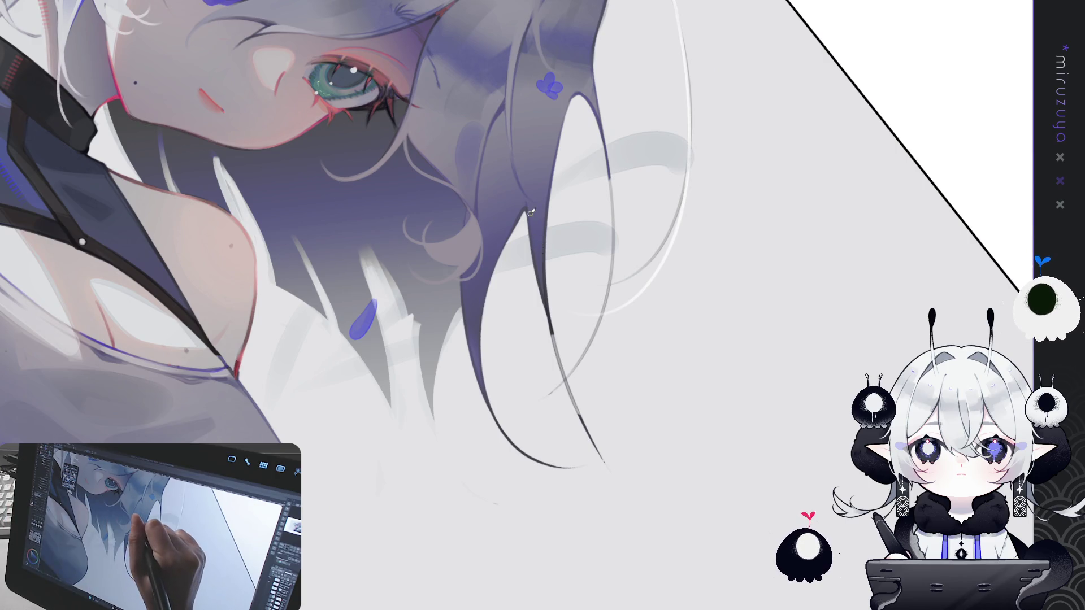
Try drawing a long dark hair strand curving down beside the face, undoing several attempts
left_click_drag(537, 282, 564, 362)
key("ctrl+z")
left_click_drag(545, 246, 572, 382)
key("ctrl+z")
left_click_drag(544, 276, 639, 469)
key("ctrl+z")
left_click_drag(546, 252, 639, 469)
key("ctrl+z")
Settle on a shorter dark hair strand beside the face and lasso-select its lower part
left_click_drag(543, 260, 578, 417)
key("ctrl+z")
left_click_drag(545, 310, 573, 405)
key("ctrl+z")
left_click_drag(544, 293, 568, 391)
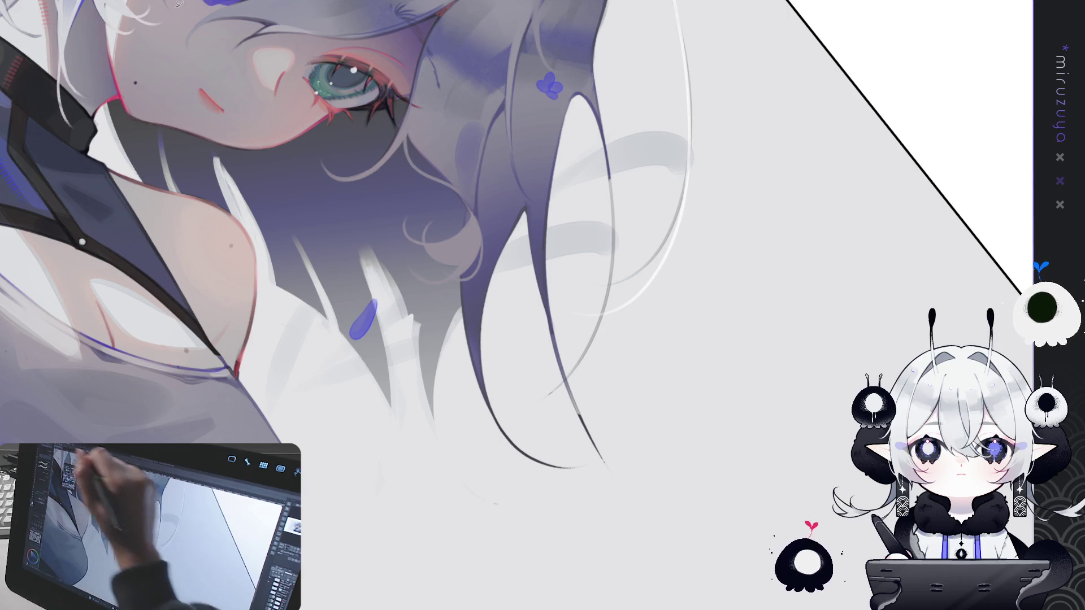
mouse_move(555, 310)
left_mouse_down()
mouse_move(551, 355)
mouse_move(590, 458)
mouse_move(555, 312)
left_mouse_up()
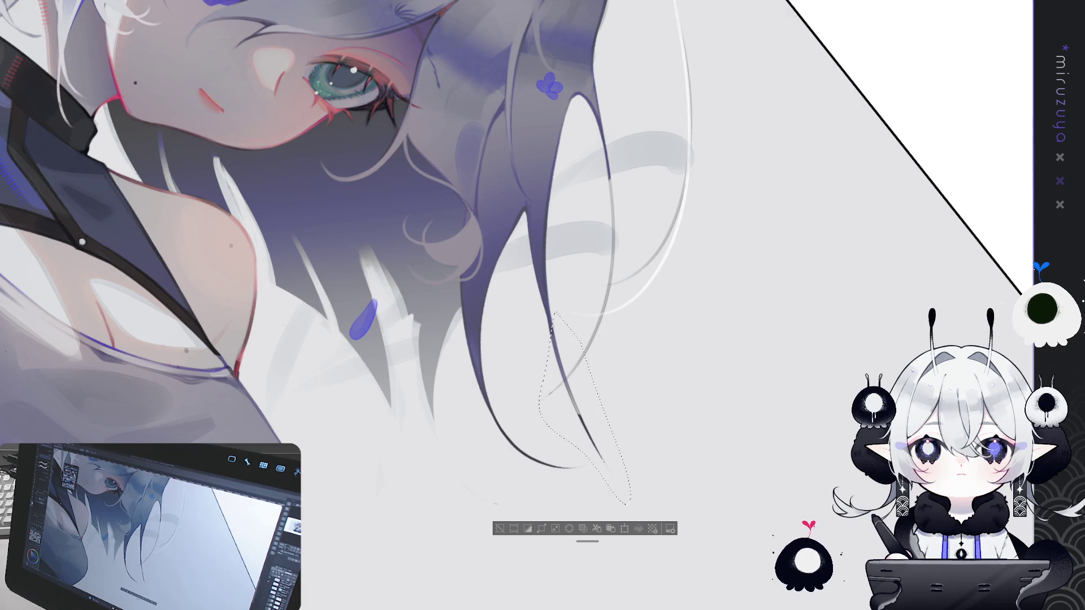
Delete the selected strand part, deselect, and erase the strand's lower end into a tapered tip
key("Delete")
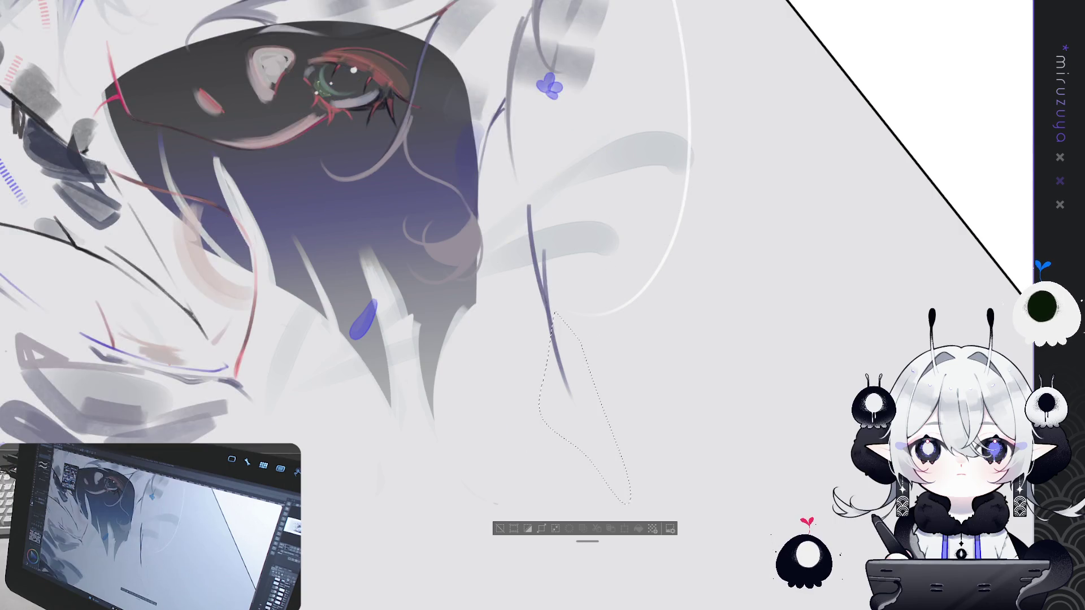
key("ctrl+d")
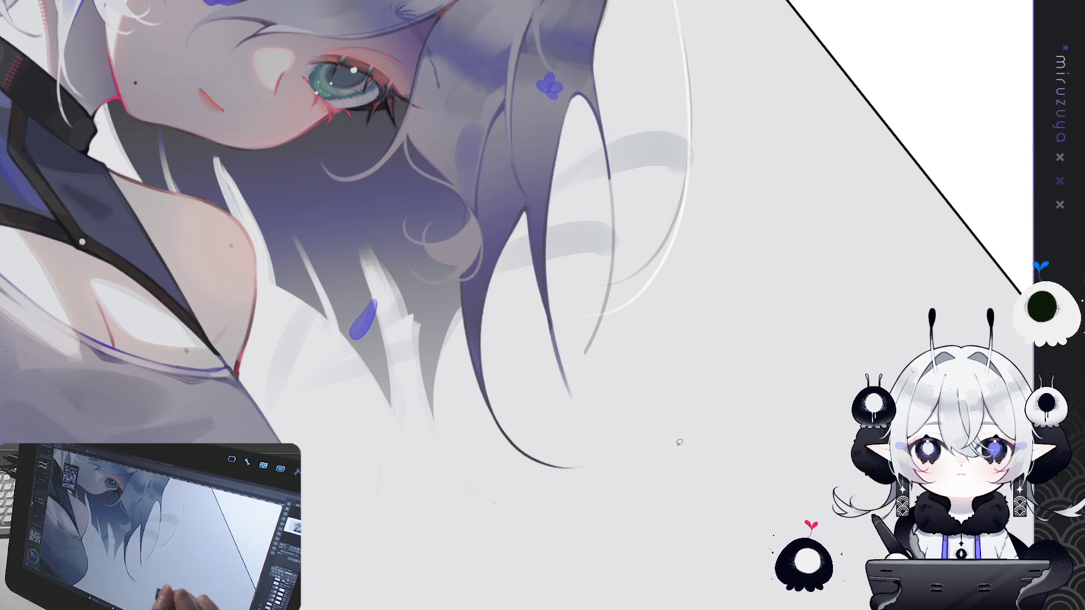
key("b")
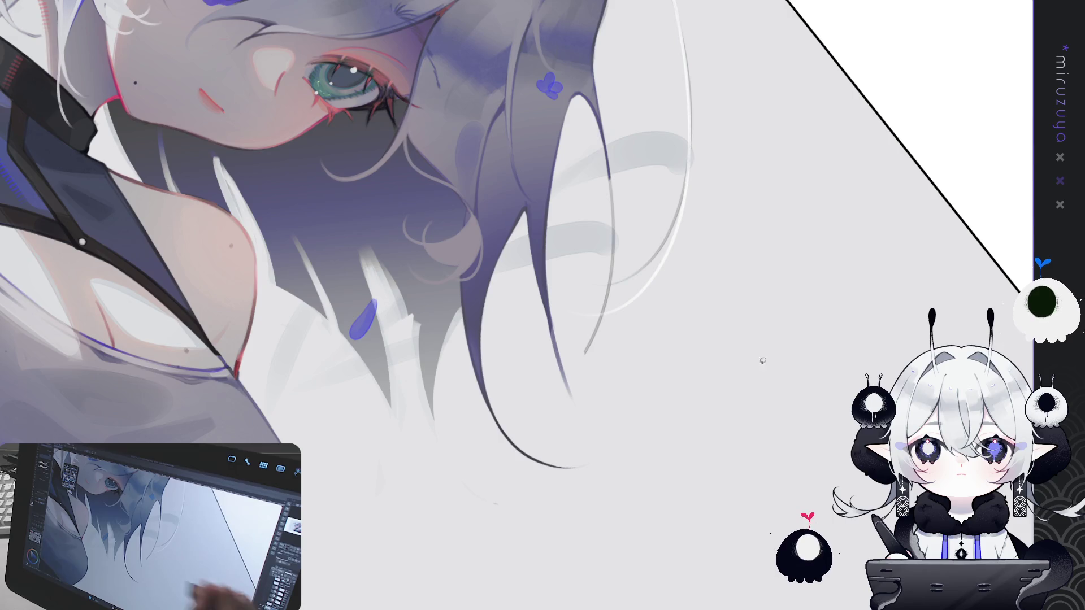
left_click_drag(557, 334, 562, 361)
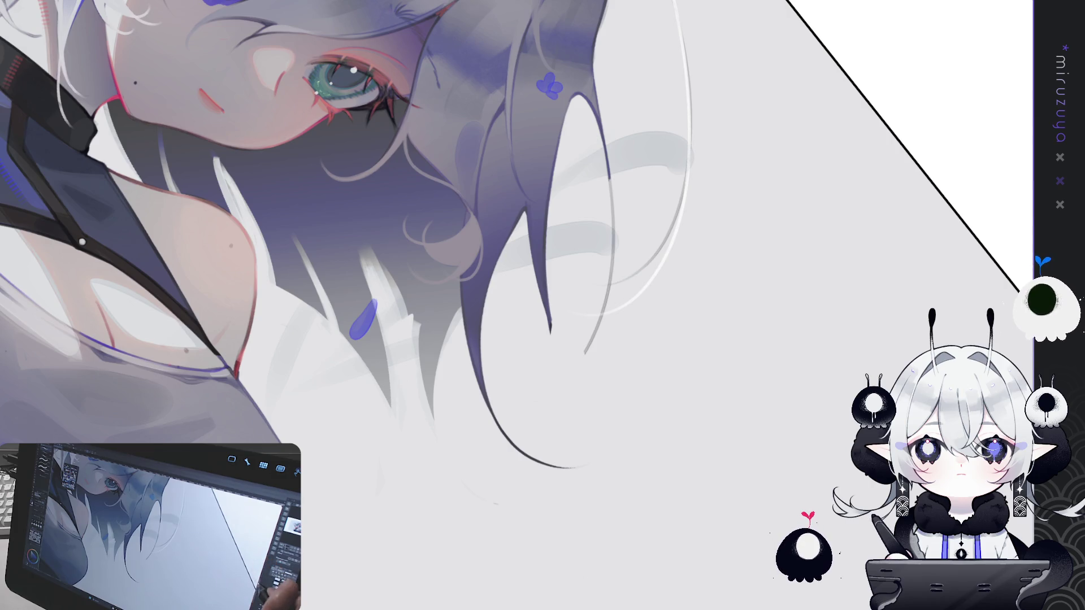
Zoom closer and draw thin curved strands at the hair tips, redoing them until right
left_click_drag(542, 226, 565, 282)
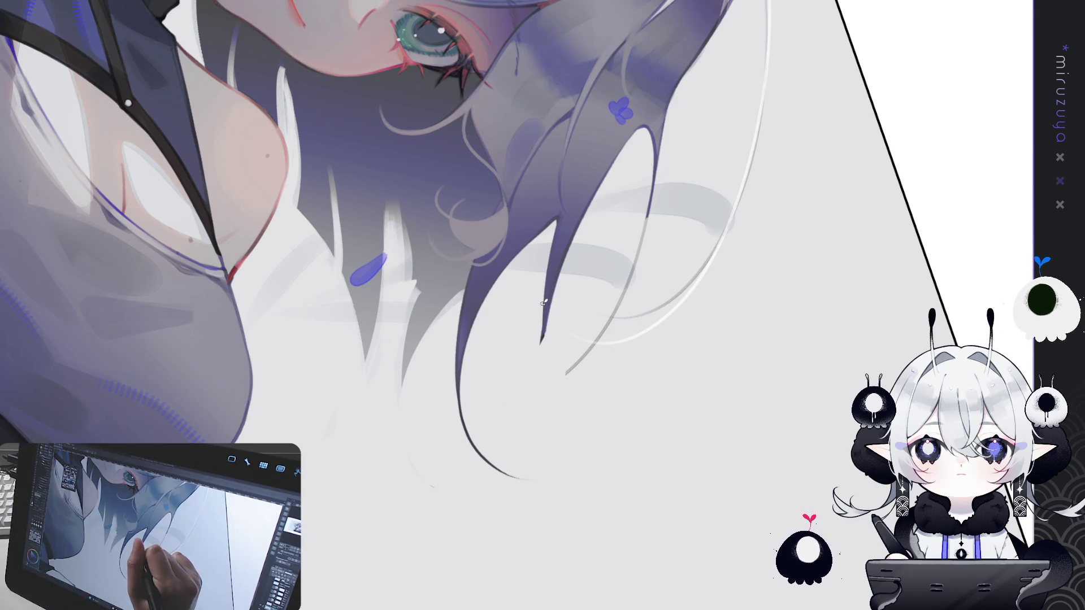
left_click_drag(543, 335, 588, 402)
key("ctrl+z")
left_click_drag(545, 323, 577, 398)
key("ctrl+z")
mouse_move(545, 325)
left_mouse_down()
mouse_move(576, 399)
mouse_move(555, 381)
left_mouse_up()
key("ctrl+z")
left_click_drag(544, 333, 521, 385)
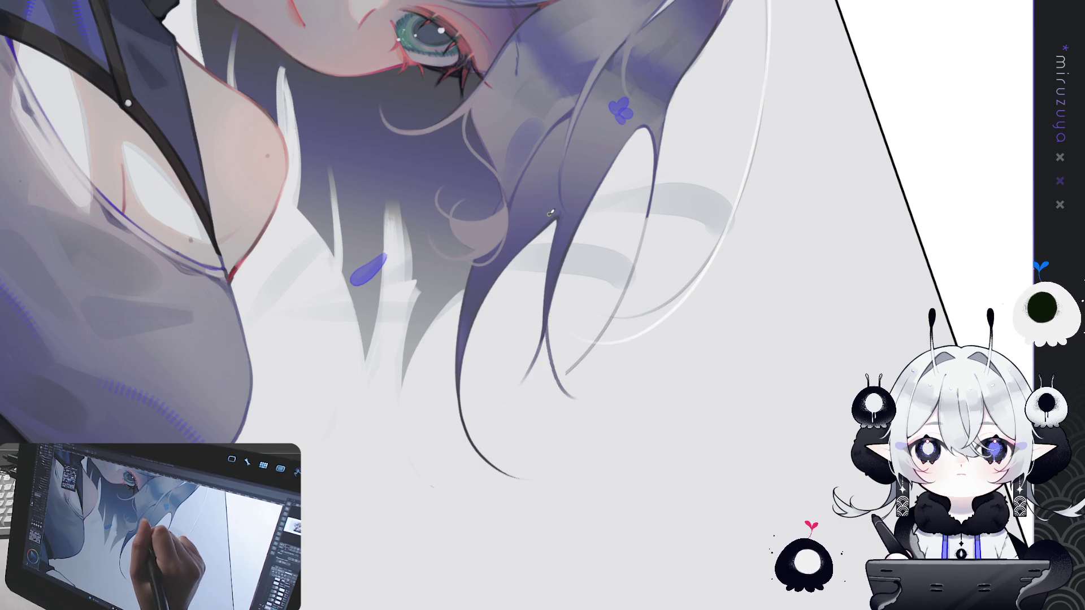
Add thin dark lines running down the hair strand, undoing and redrawing as needed
left_click_drag(548, 229, 536, 311)
key("ctrl+z")
left_click_drag(553, 219, 541, 301)
left_click_drag(555, 220, 546, 299)
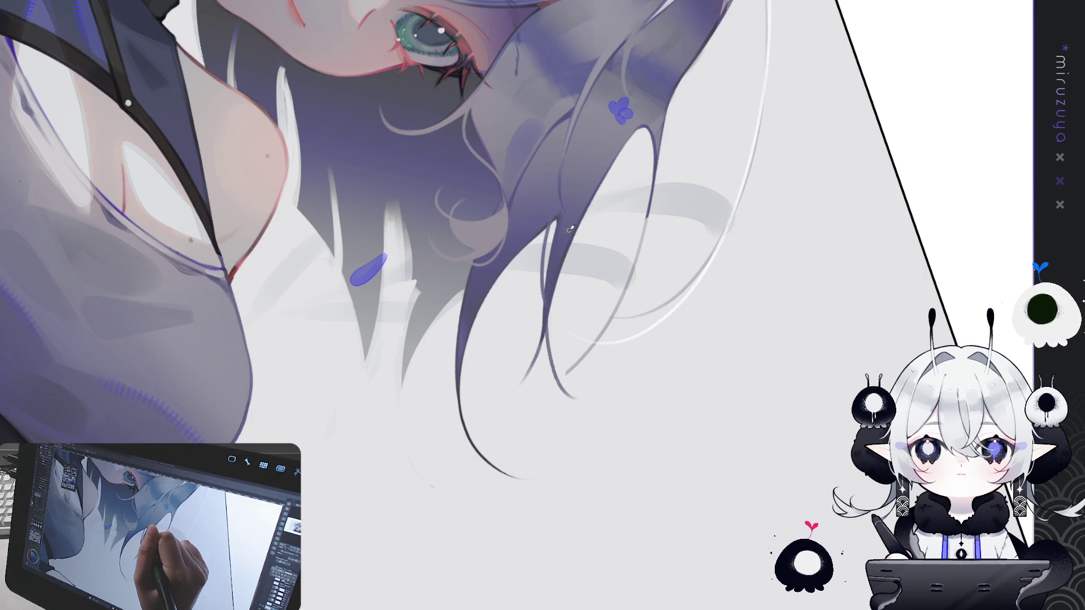
scroll(530, 216, "down", 3)
scroll(531, 216, "up", 3)
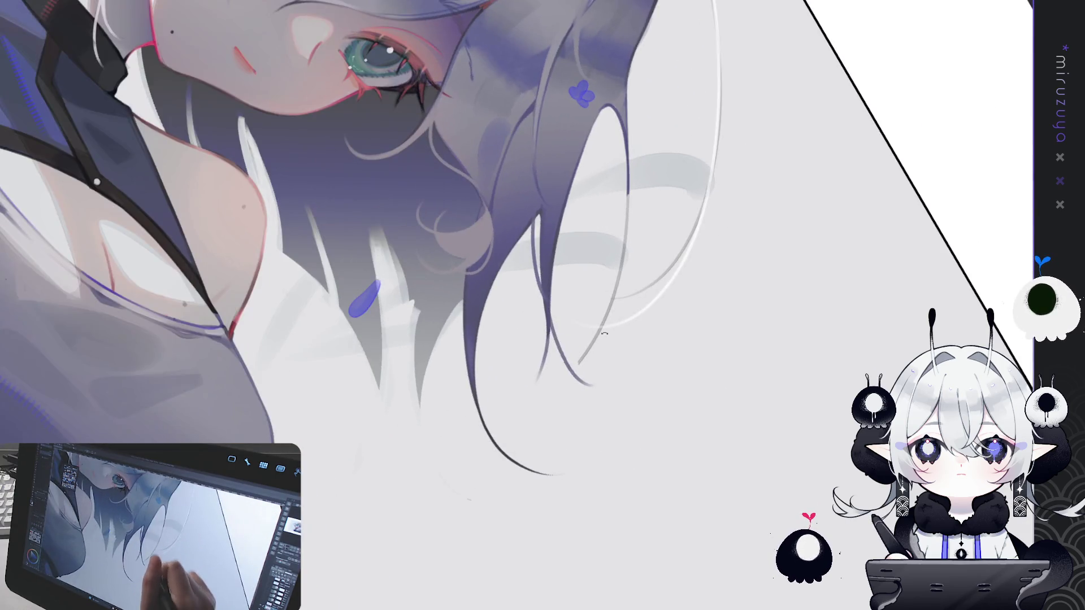
key("ctrl+z")
left_click_drag(520, 237, 521, 277)
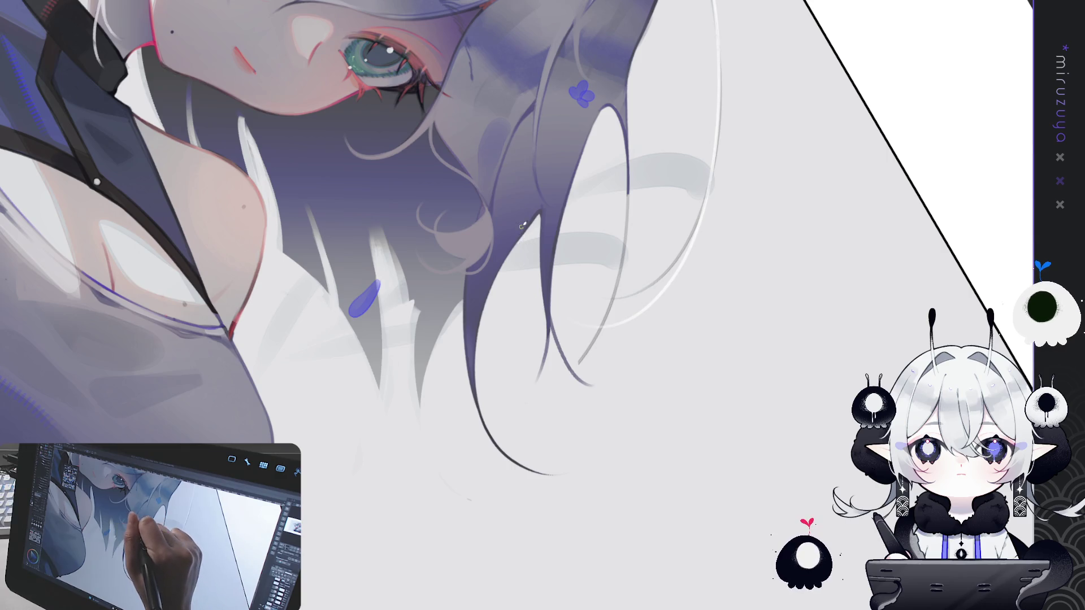
left_click_drag(517, 240, 540, 291)
left_click_drag(518, 238, 523, 273)
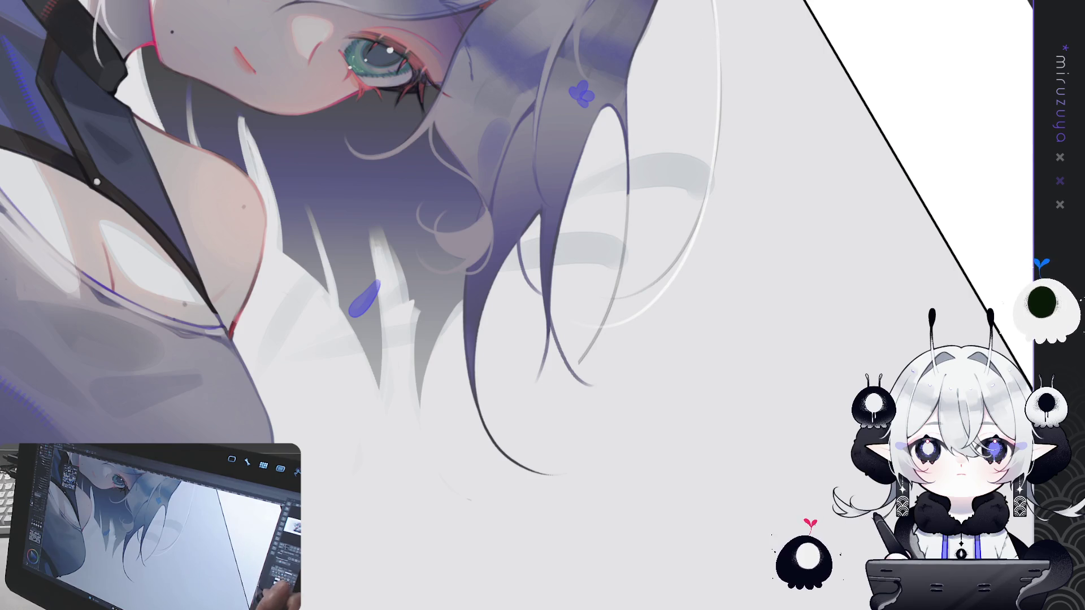
Draw a long hair strand curving down from the hair edge, redoing it twice
left_click_drag(475, 298, 475, 302)
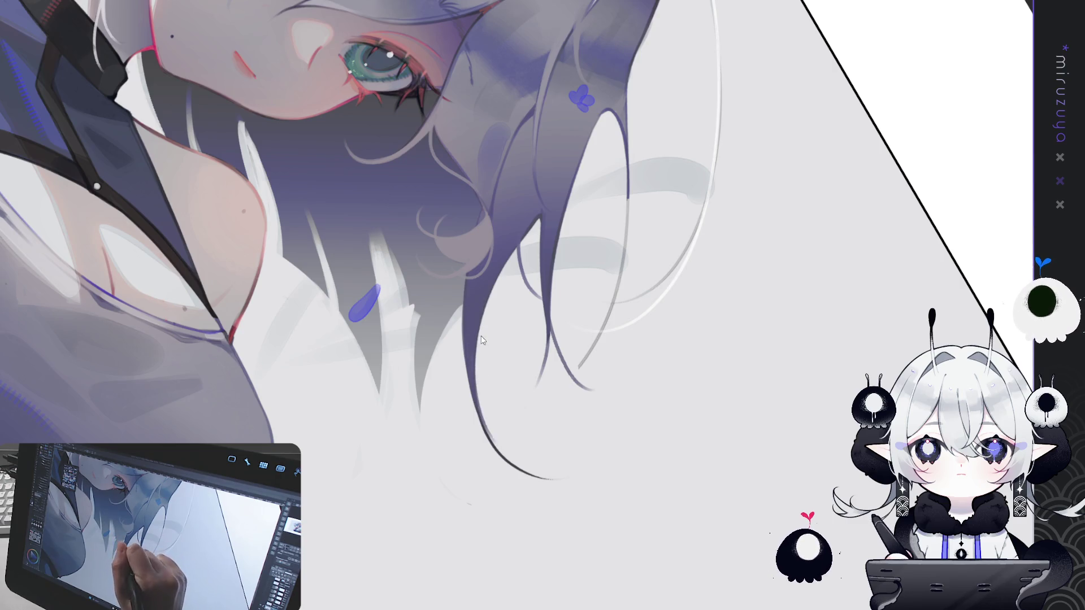
mouse_move(485, 305)
left_mouse_down()
mouse_move(495, 446)
mouse_move(509, 465)
left_mouse_up()
key("ctrl+z")
left_click_drag(477, 319, 569, 472)
key("ctrl+z")
left_click_drag(478, 330, 565, 479)
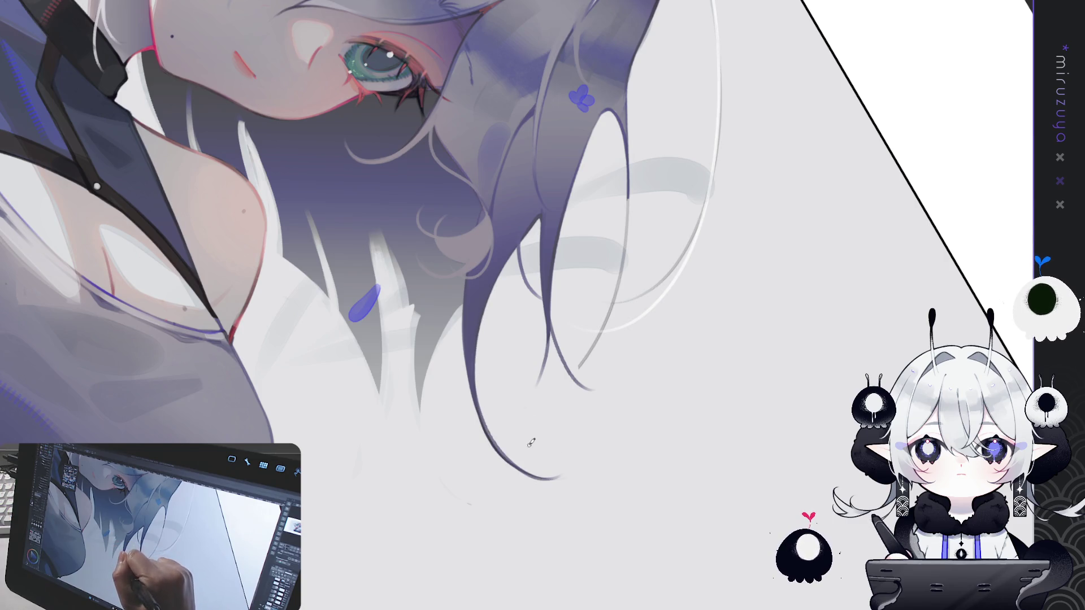
Mirror the canvas view horizontally and draw strands along the outer hair edge
mouse_move(593, 272)
left_mouse_down()
mouse_move(598, 249)
mouse_move(559, 135)
left_mouse_up()
key("h")
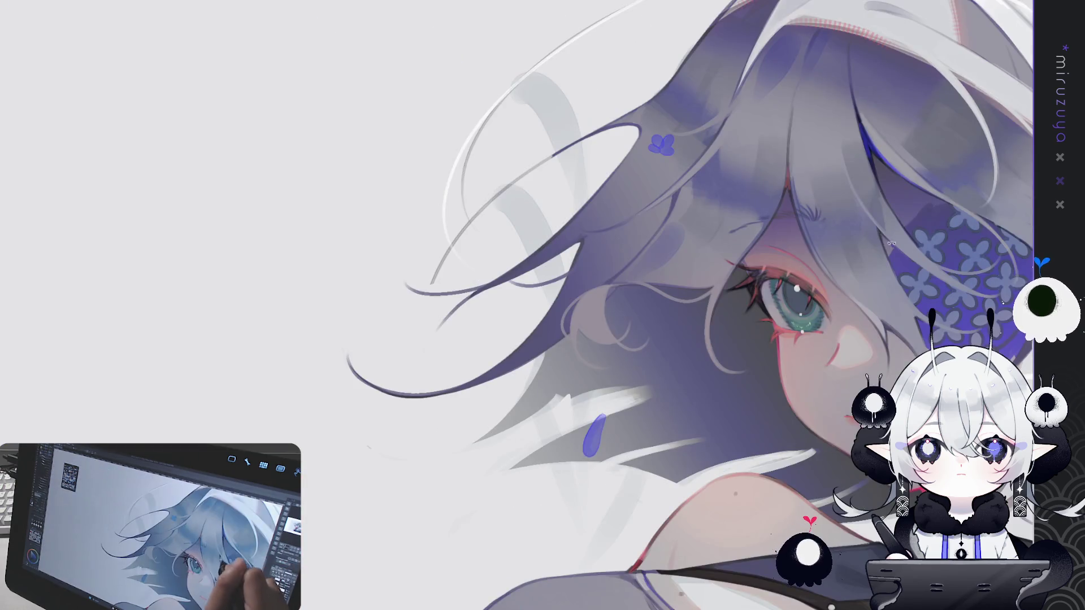
left_click_drag(508, 283, 537, 226)
left_click_drag(639, 92, 478, 181)
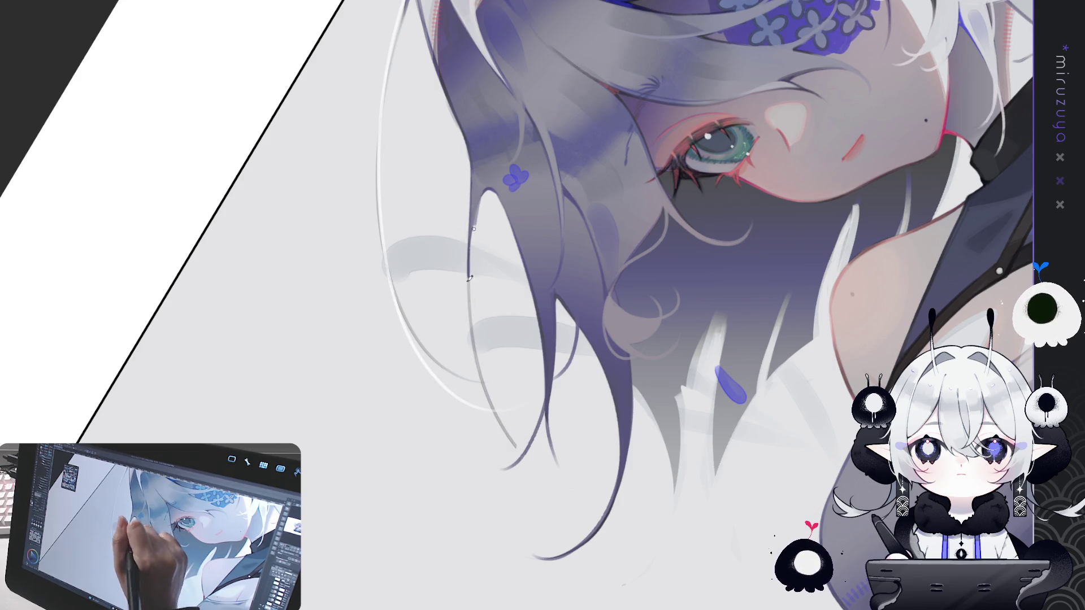
left_click_drag(478, 207, 582, 479)
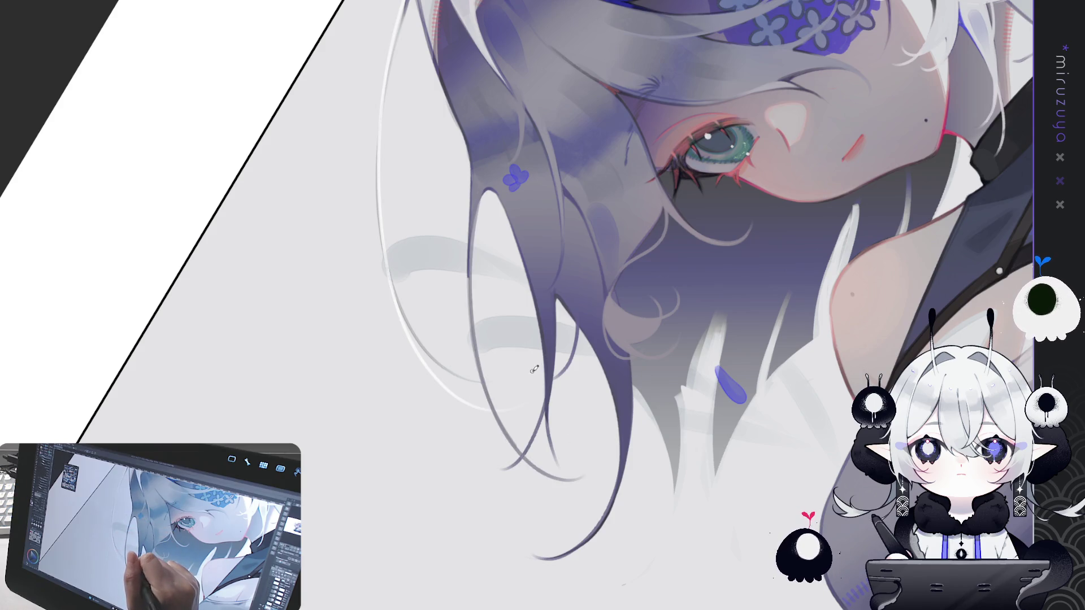
key("ctrl+z")
left_click_drag(469, 210, 497, 401)
left_click_drag(551, 470, 556, 476)
Keep retrying the long strand from the outer hair edge down to the lower hair
key("ctrl+z")
left_click_drag(470, 231, 568, 484)
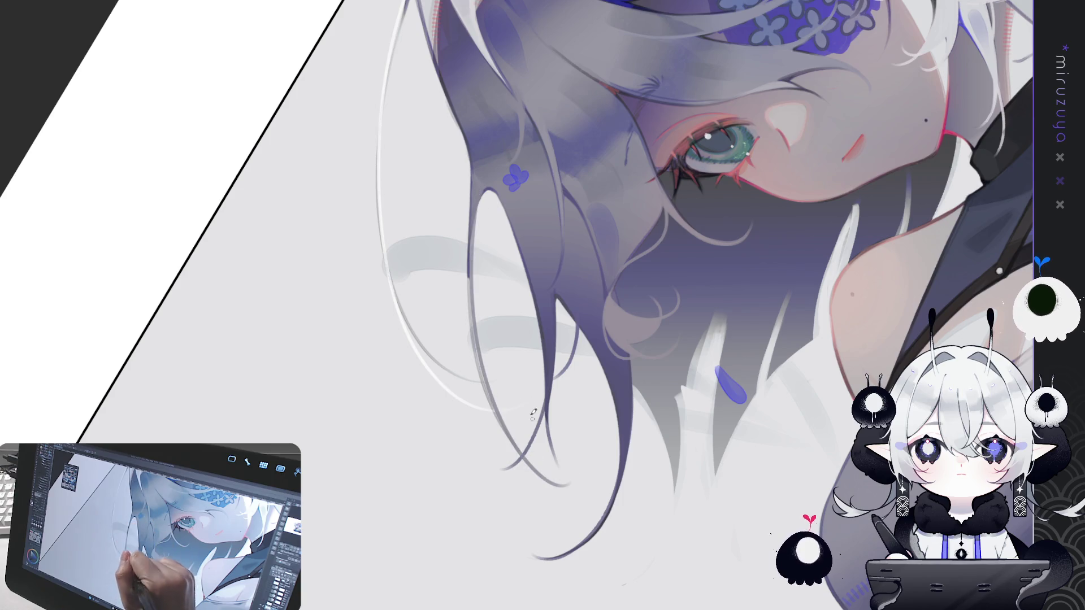
key("ctrl+z")
mouse_move(470, 221)
left_mouse_down()
mouse_move(472, 288)
mouse_move(517, 454)
left_mouse_up()
key("ctrl+z")
left_click_drag(469, 227, 523, 461)
key("ctrl+z")
left_click_drag(470, 226, 565, 478)
Retry the long edge strand a few more times, then reframe the view on the head
key("ctrl+z")
left_click_drag(470, 232, 564, 481)
key("ctrl+z")
left_click_drag(473, 217, 562, 481)
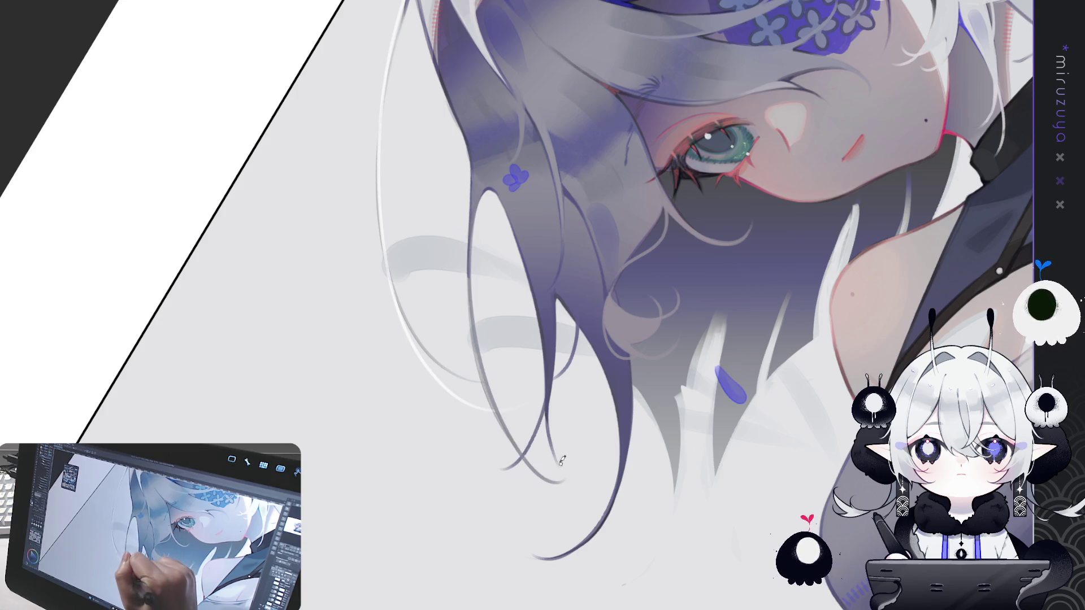
key("ctrl+z")
mouse_move(472, 226)
left_mouse_down()
mouse_move(515, 451)
mouse_move(554, 478)
mouse_move(480, 360)
mouse_move(568, 491)
left_mouse_up()
key("ctrl+z")
mouse_move(615, 216)
left_mouse_down()
mouse_move(645, 375)
mouse_move(626, 291)
left_mouse_up()
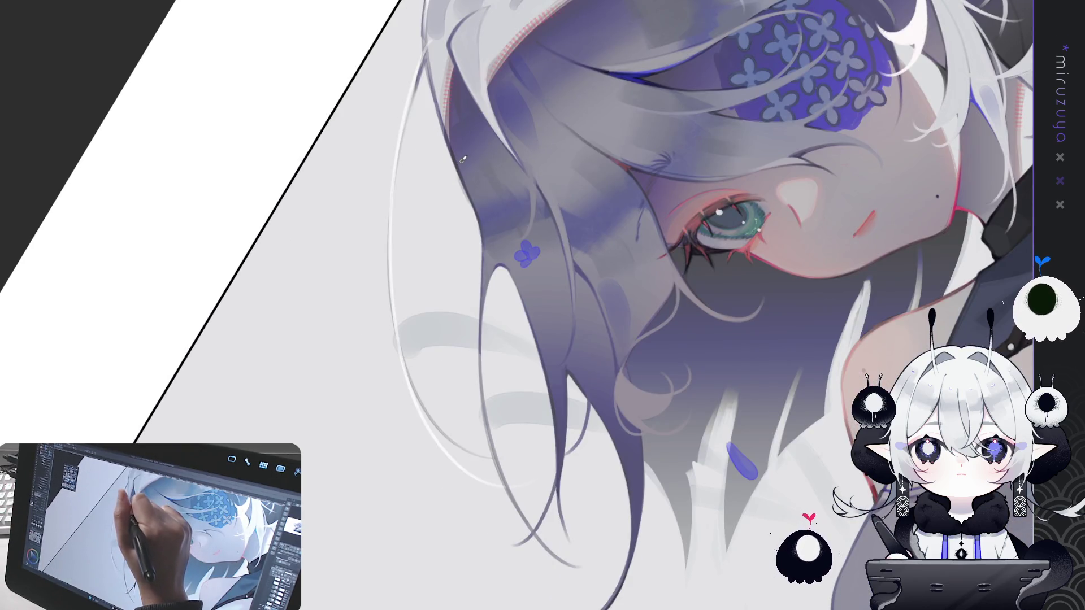
mouse_move(463, 159)
left_mouse_down()
mouse_move(565, 254)
mouse_move(734, 344)
mouse_move(651, 334)
mouse_move(661, 384)
mouse_move(622, 451)
left_mouse_up()
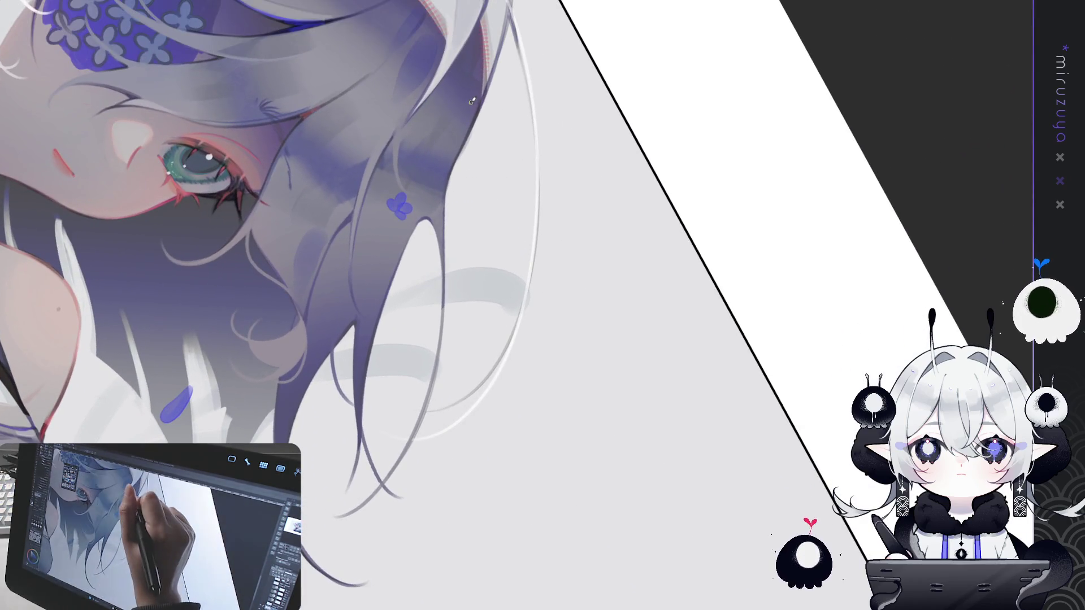
Paint a thin stray strand beside the hair, refine its tone, and discard the outward extension
left_click_drag(460, 152, 498, 227)
left_click_drag(461, 153, 481, 209)
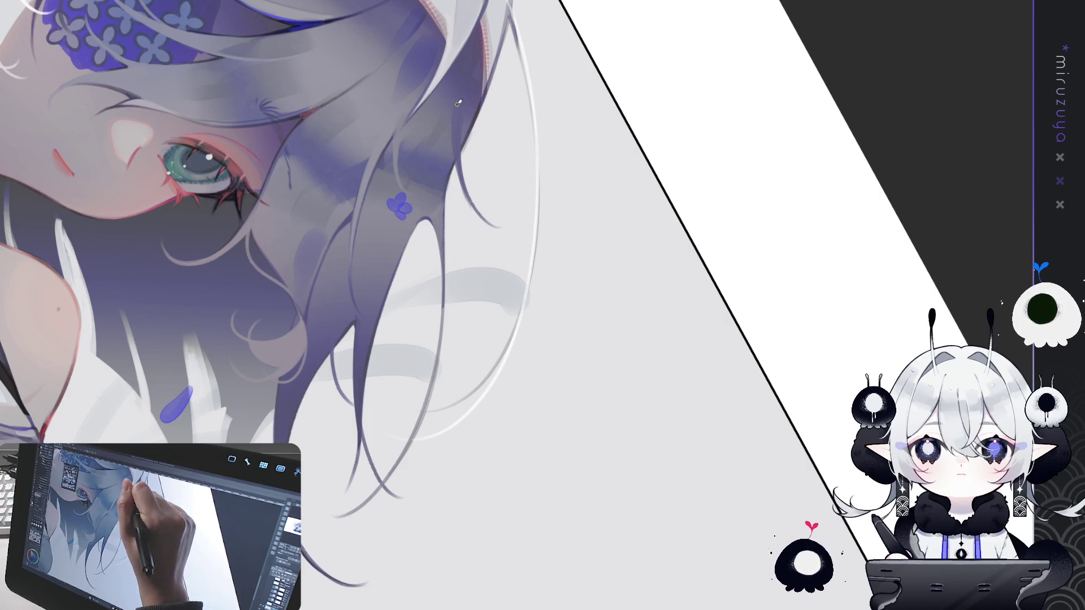
left_click_drag(460, 171, 496, 233)
left_click_drag(467, 189, 517, 229)
key("ctrl+z")
left_click_drag(468, 192, 528, 228)
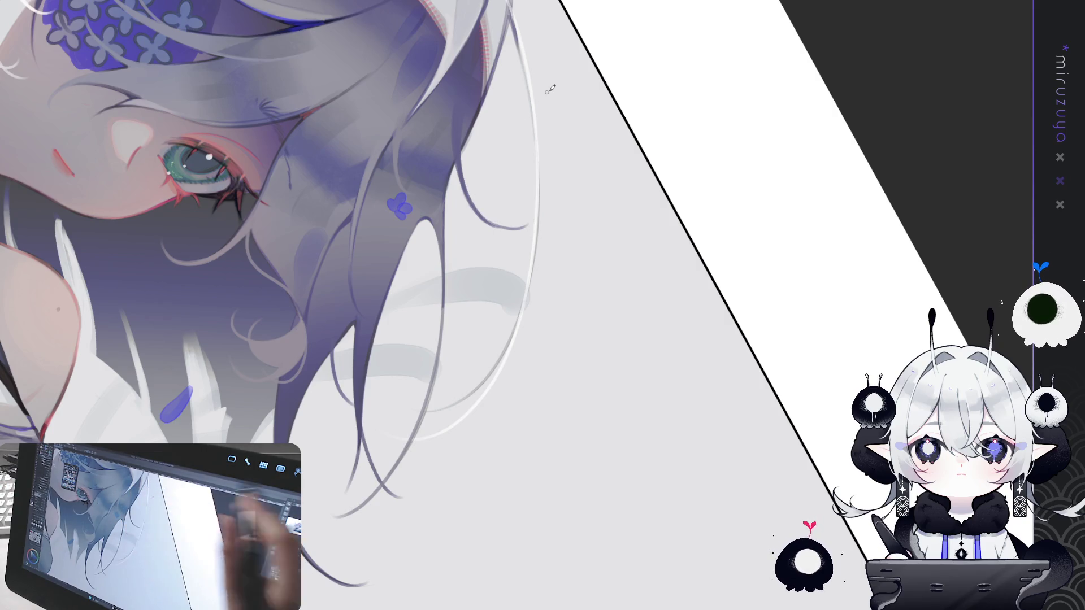
key("ctrl+z")
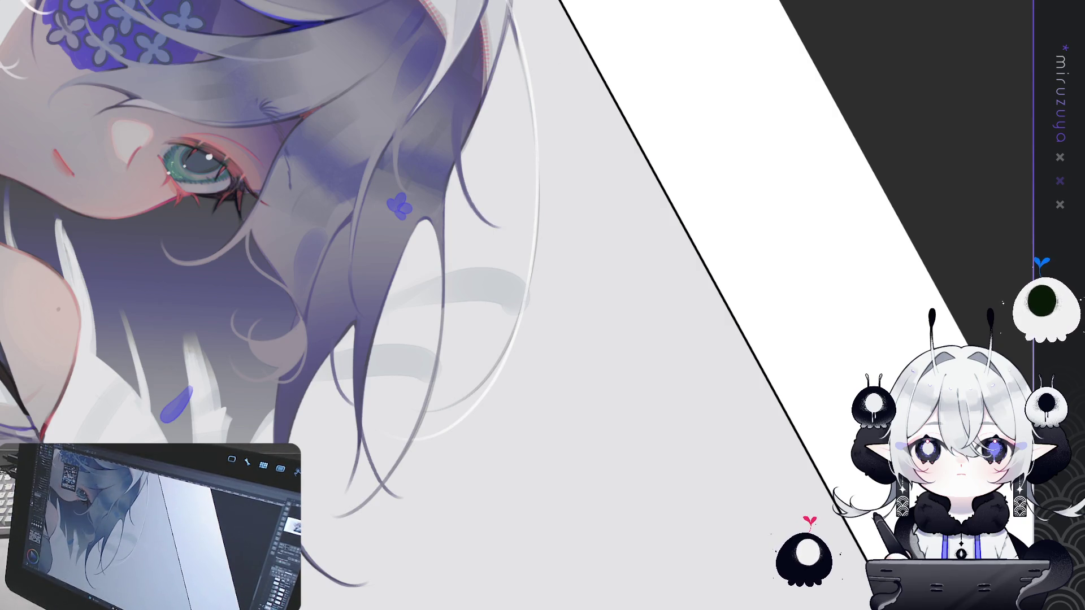
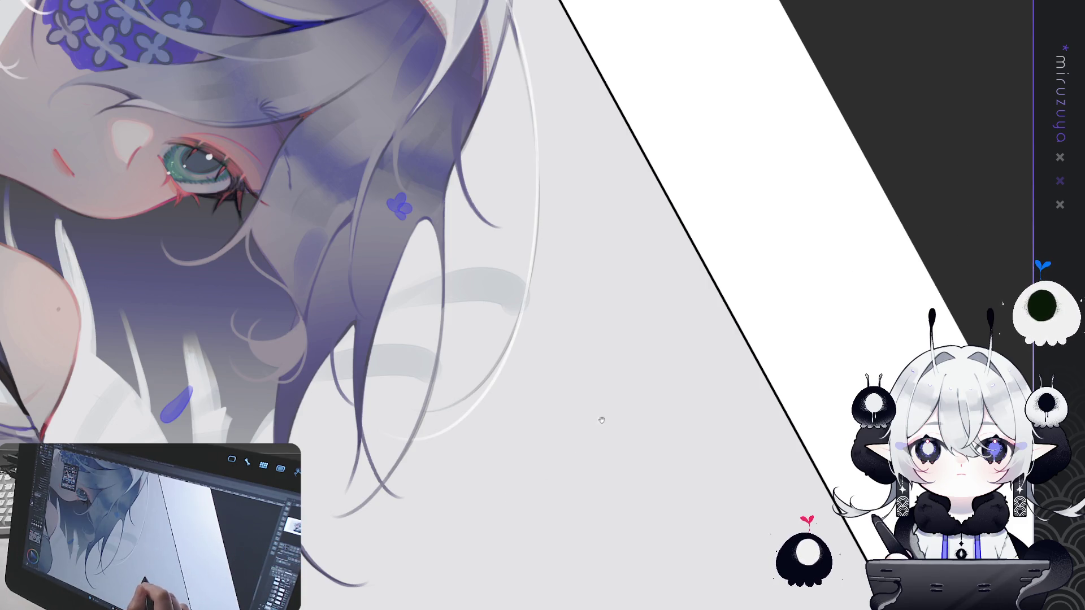
Paint thin light strands along the hair's outer edge, redoing one misplaced stroke
left_click_drag(619, 392, 615, 519)
key("ctrl+@")
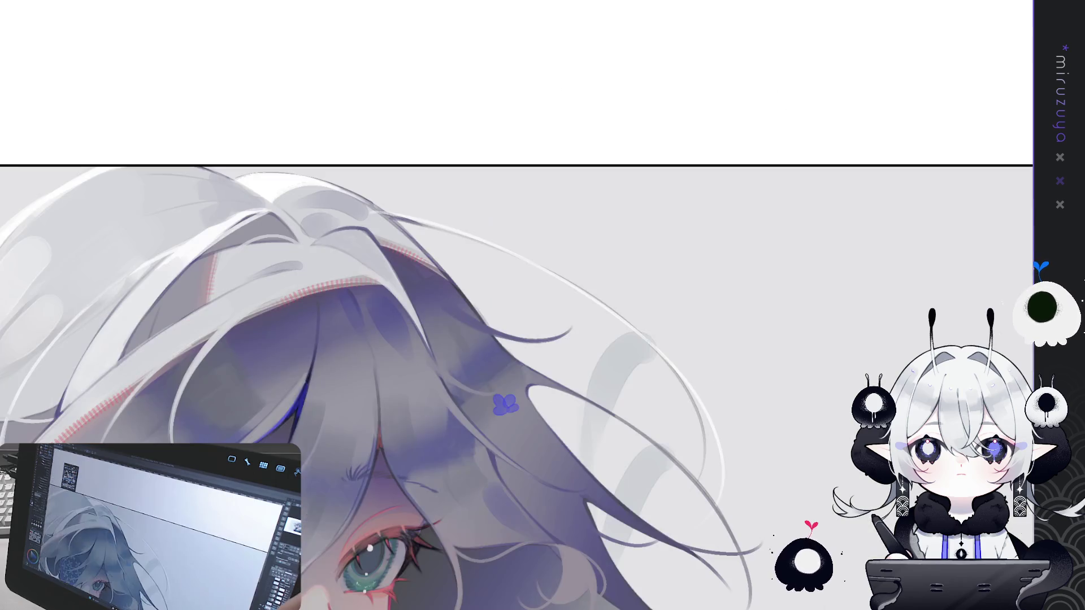
key("h")
left_click_drag(887, 254, 490, 136)
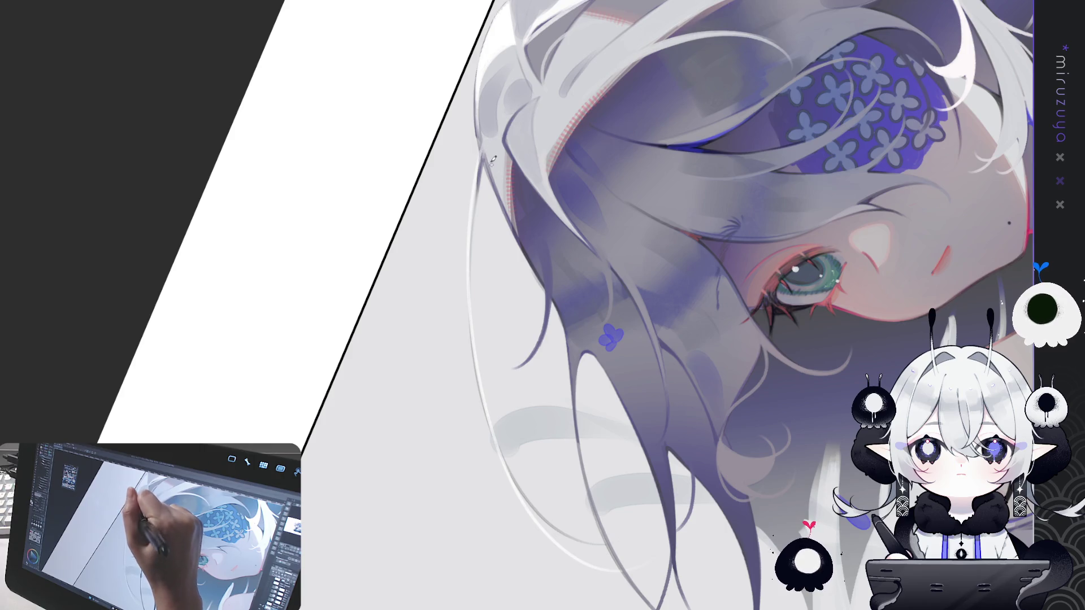
left_click_drag(469, 91, 546, 289)
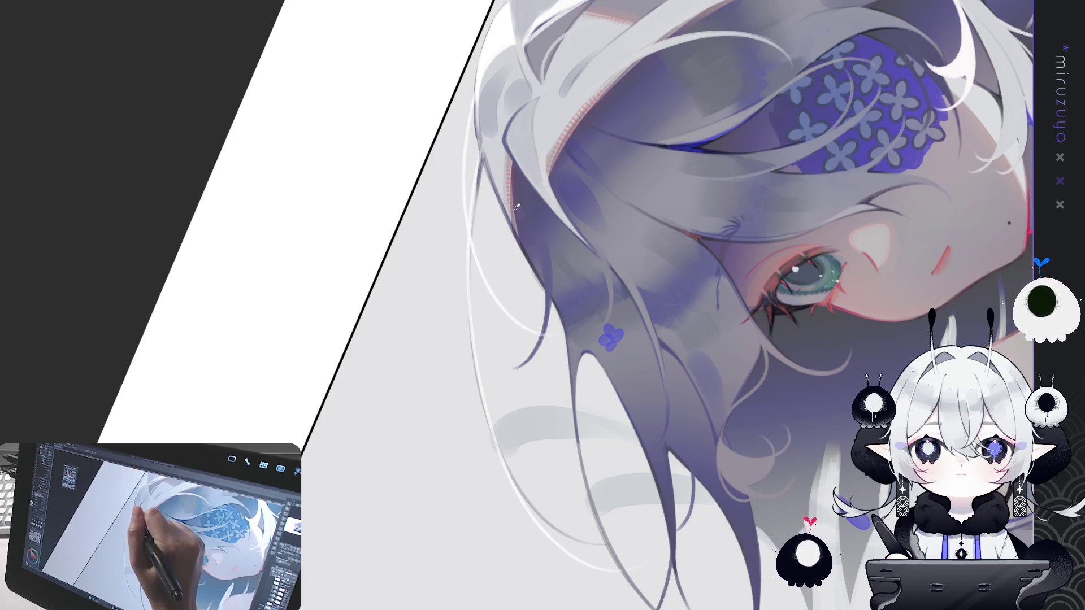
key("ctrl+z")
left_click_drag(468, 192, 418, 345)
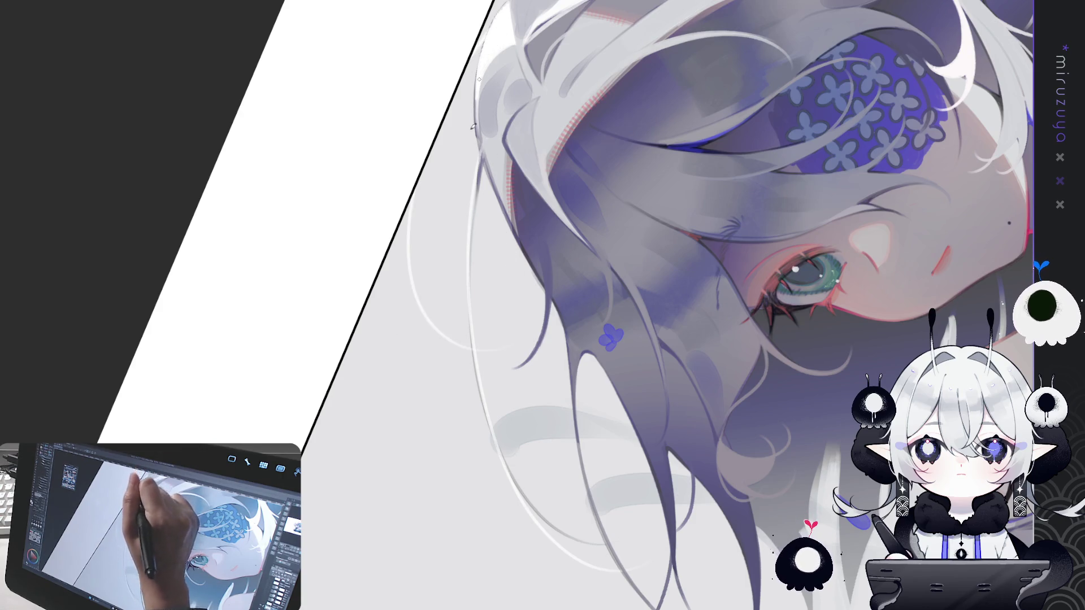
left_click_drag(473, 95, 522, 280)
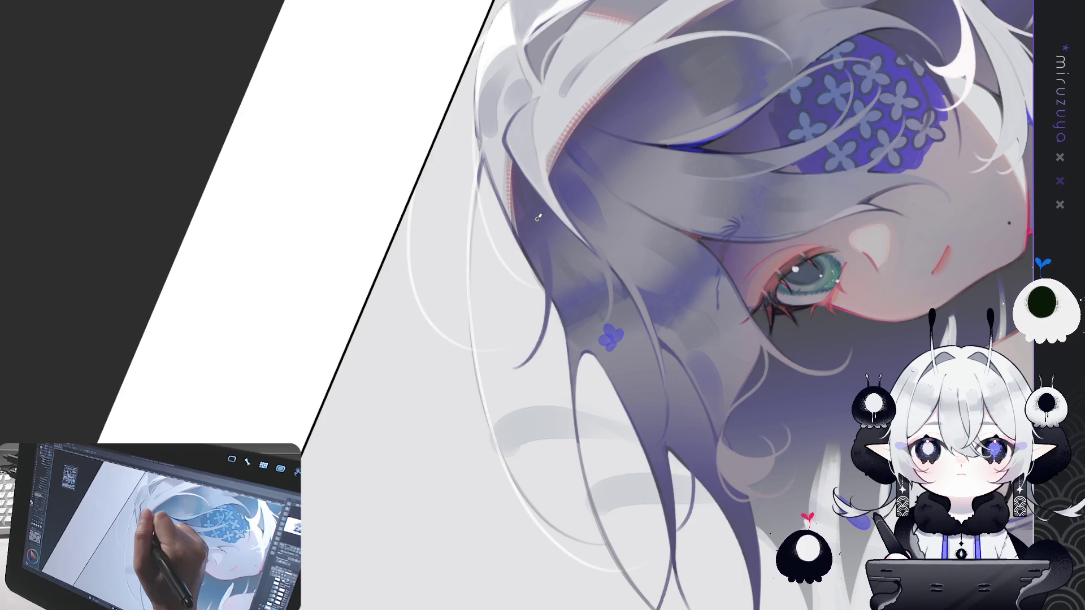
left_click_drag(538, 221, 403, 168)
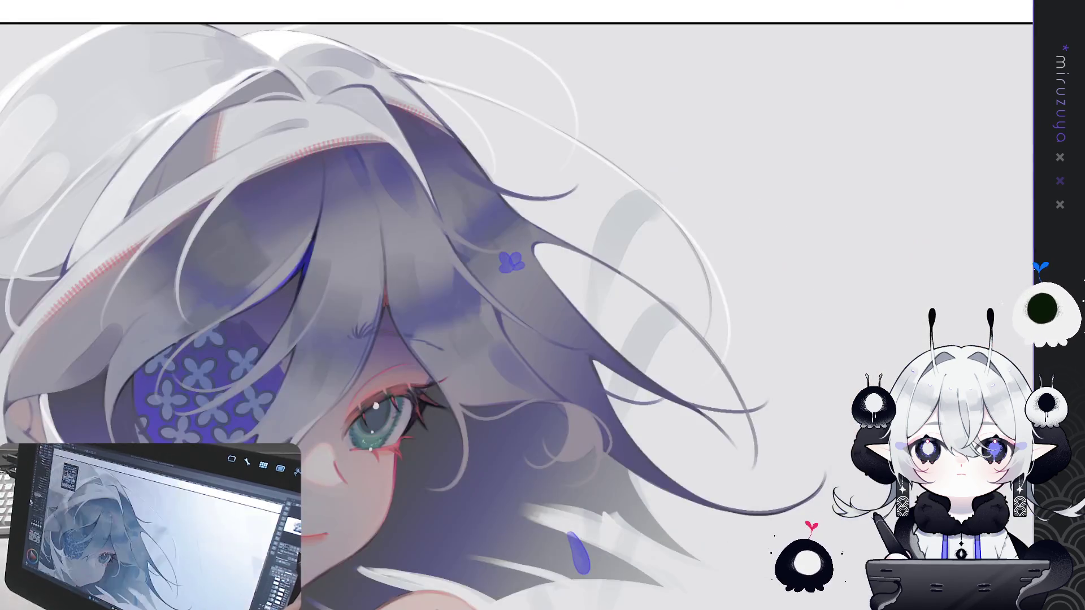
mouse_move(713, 338)
left_mouse_down()
mouse_move(690, 317)
mouse_move(727, 459)
mouse_move(650, 339)
left_mouse_up()
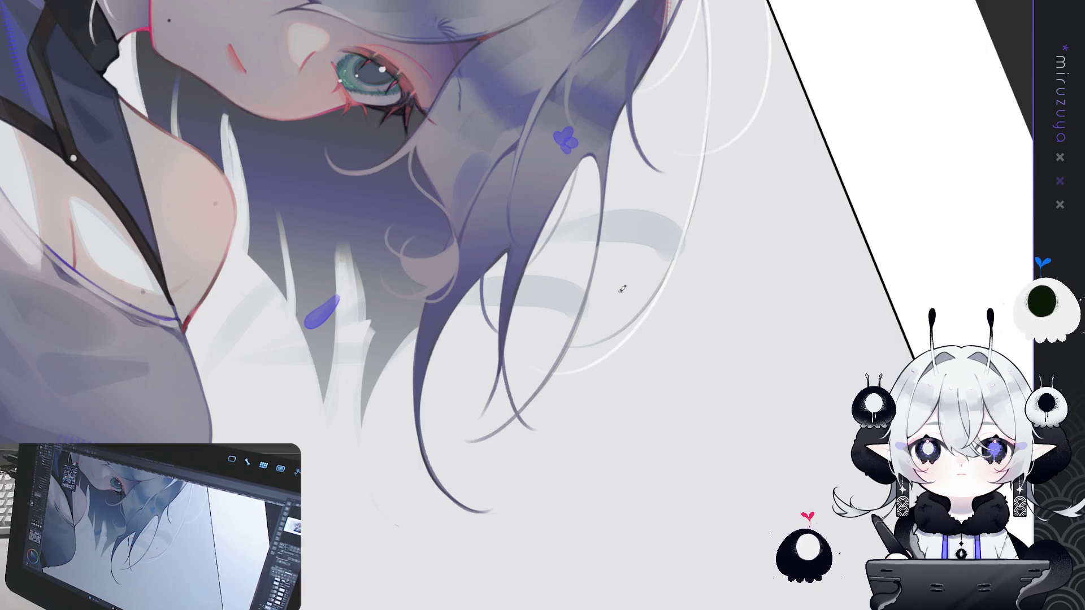
Paint two thin dark strokes among the hanging hair tips near the shoulder
left_click_drag(482, 422, 635, 372)
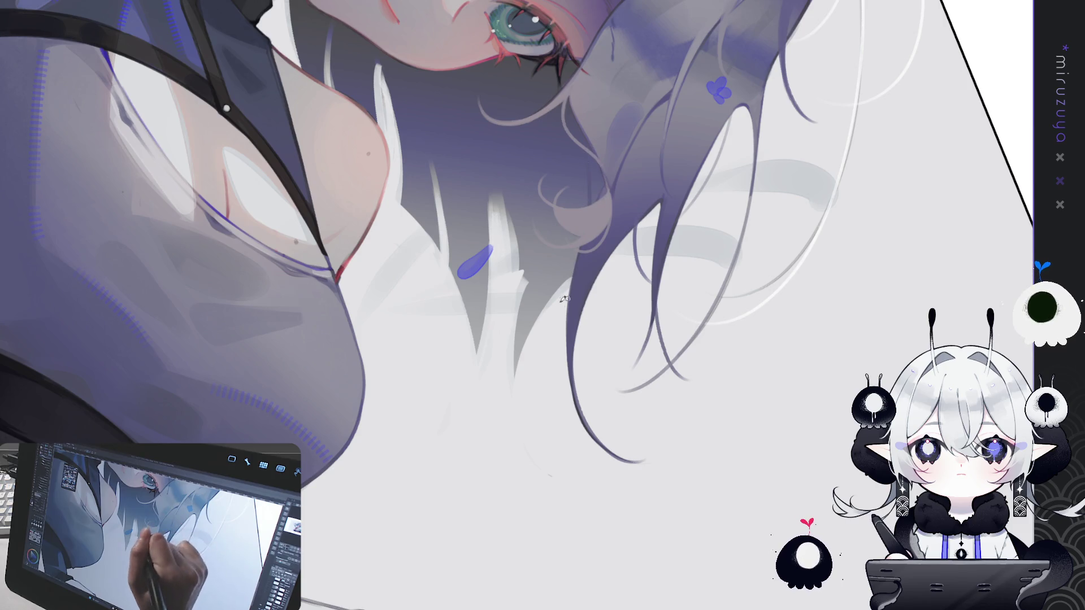
left_click_drag(572, 250, 621, 350)
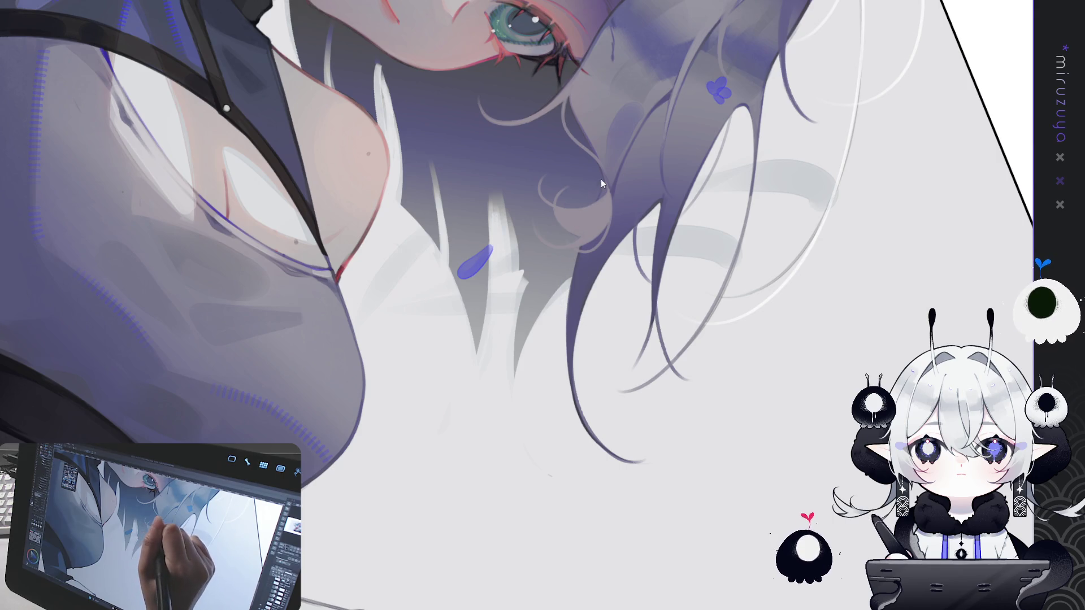
left_click_drag(563, 249, 565, 316)
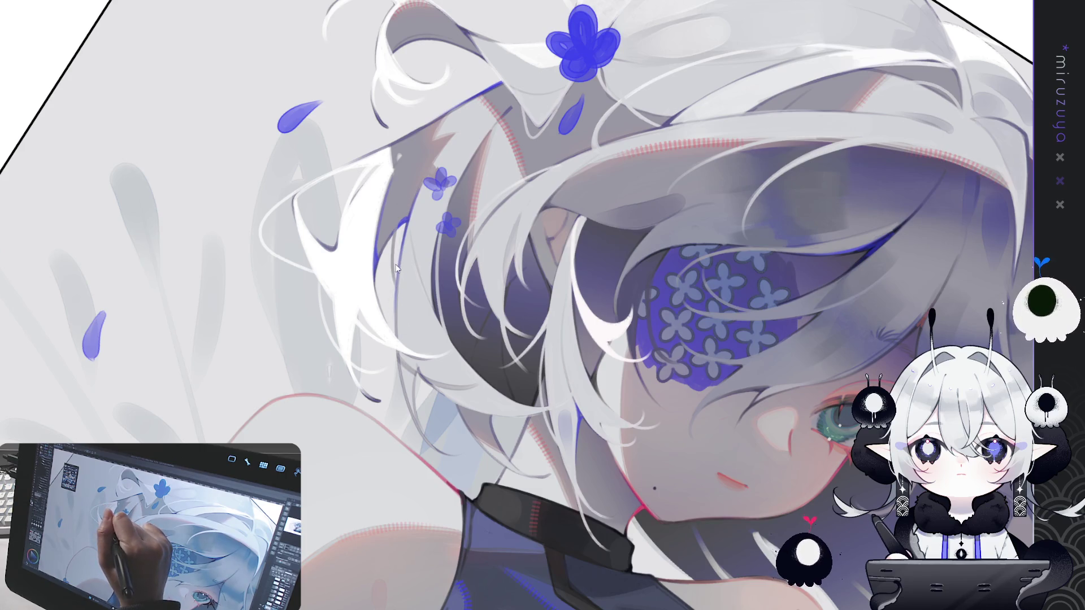
mouse_move(396, 267)
left_mouse_down()
mouse_move(685, 456)
mouse_move(568, 407)
left_mouse_up()
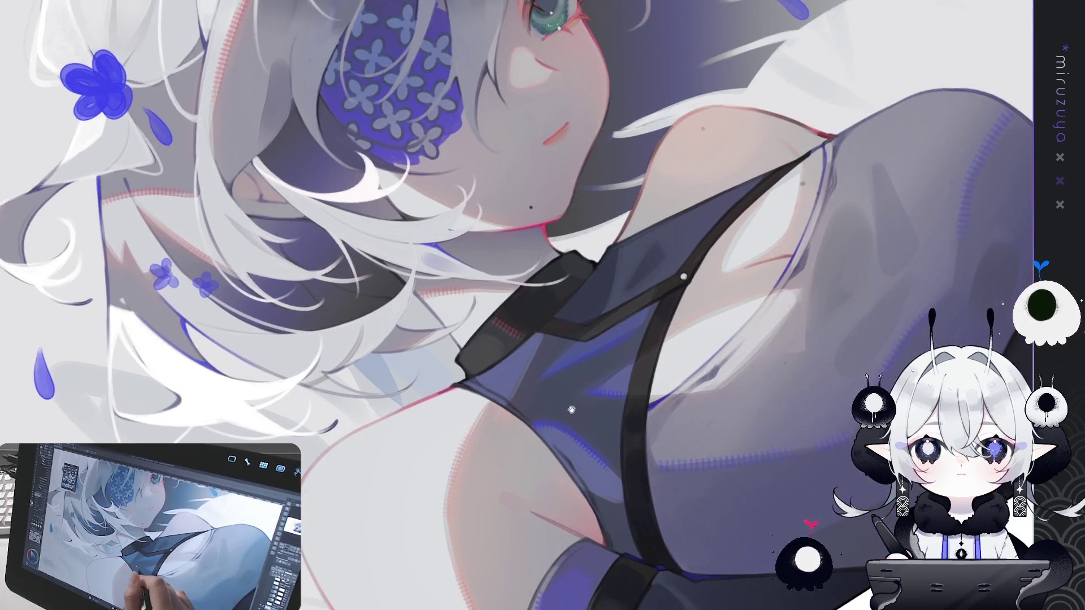
mouse_move(915, 398)
left_mouse_down()
mouse_move(670, 396)
mouse_move(448, 188)
left_mouse_up()
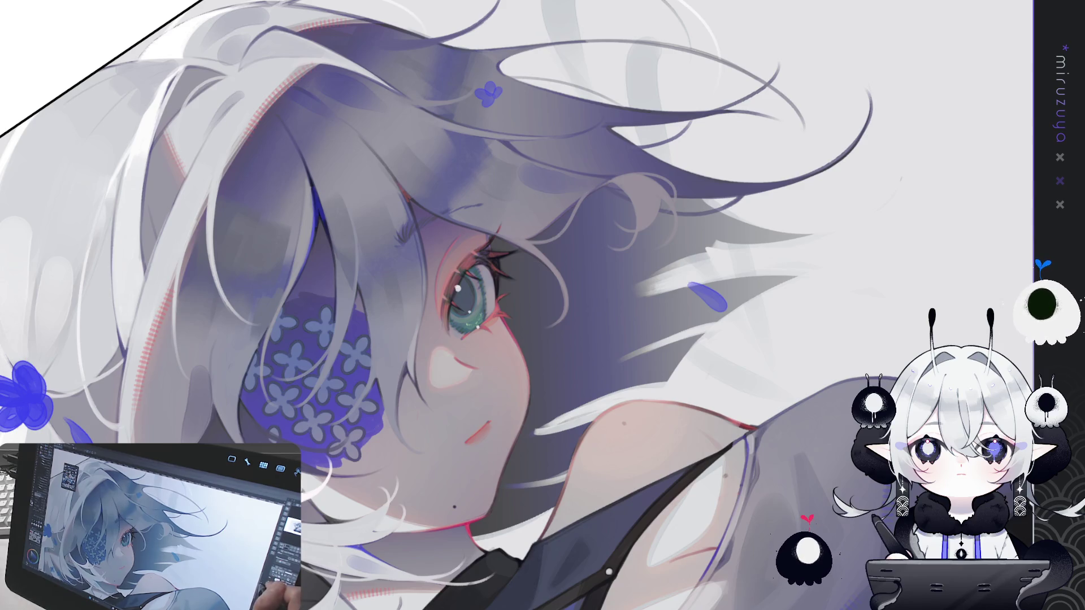
Zoom out, zoom back in and turn the canvas more upright to frame the face
key("ctrl+minus")
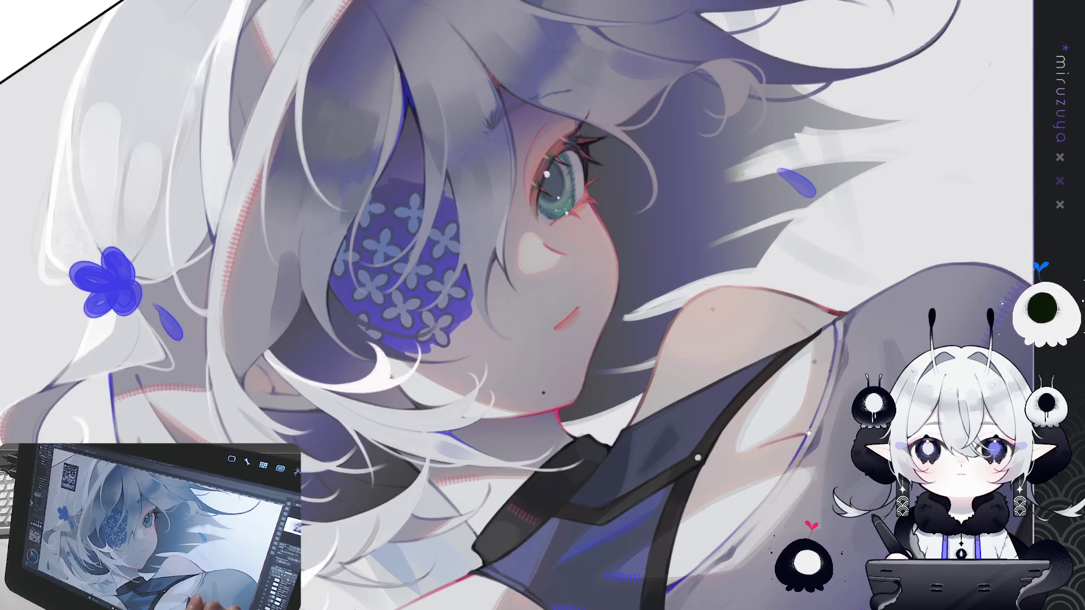
key("ctrl+plus")
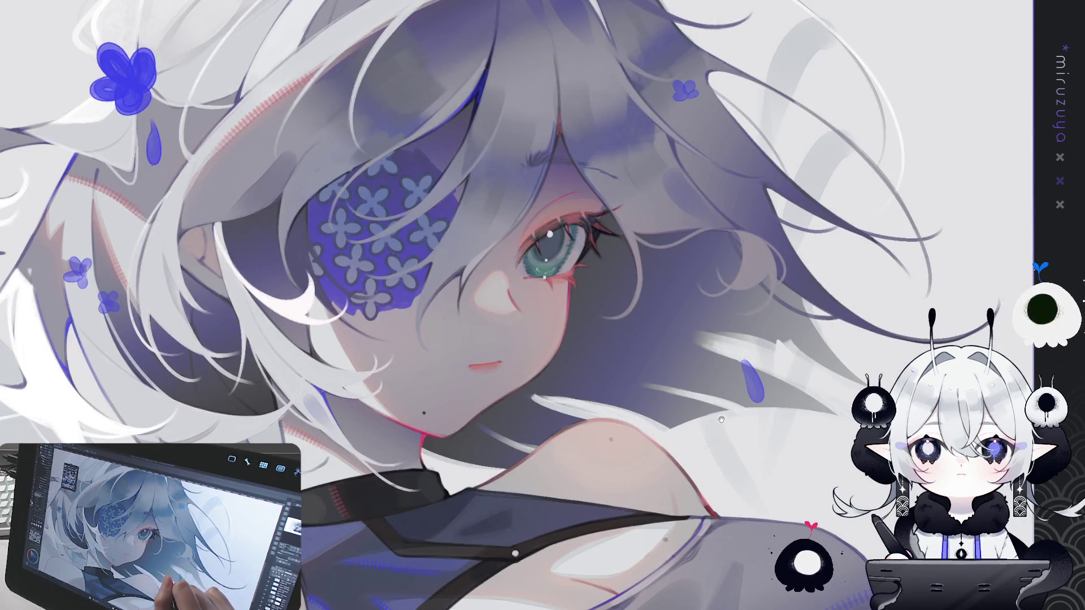
mouse_move(721, 414)
left_mouse_down()
mouse_move(742, 432)
mouse_move(674, 486)
left_mouse_up()
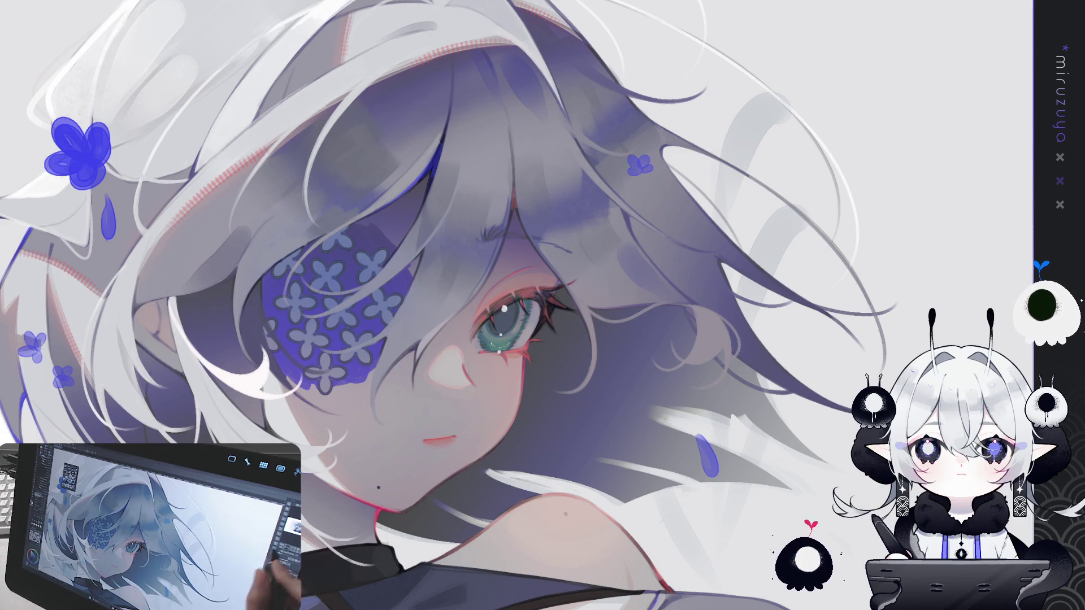
mouse_move(632, 368)
left_mouse_down()
mouse_move(714, 353)
mouse_move(661, 372)
left_mouse_up()
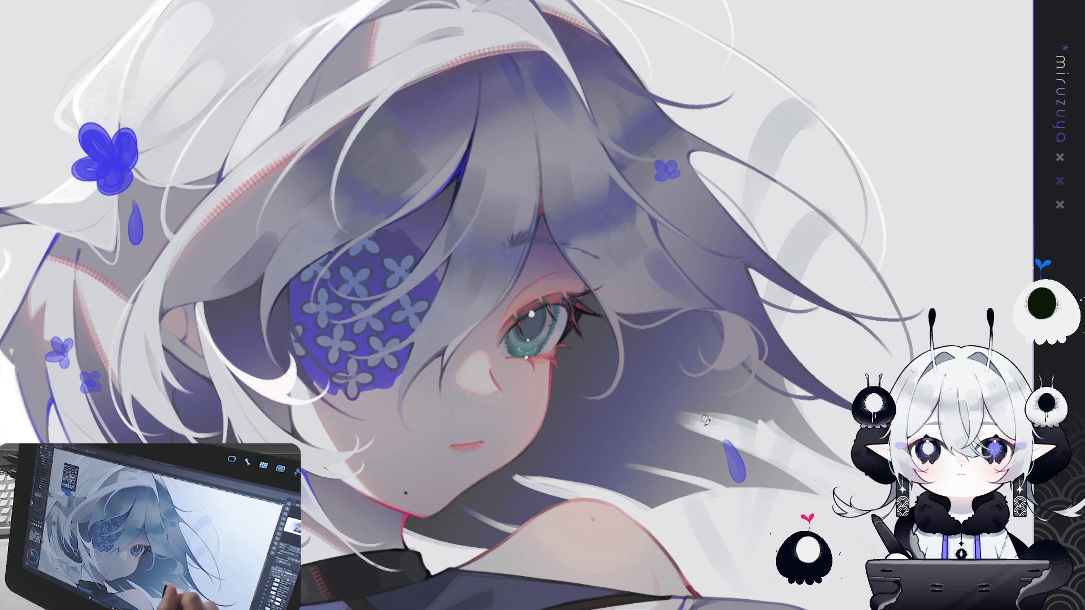
left_click_drag(772, 327, 480, 253)
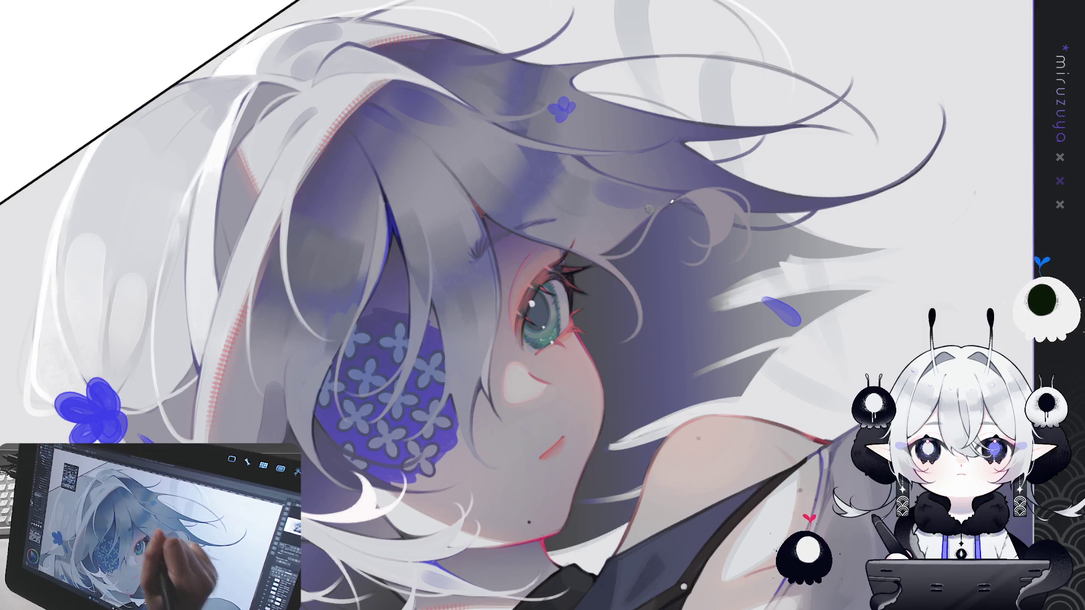
key("ctrl+@")
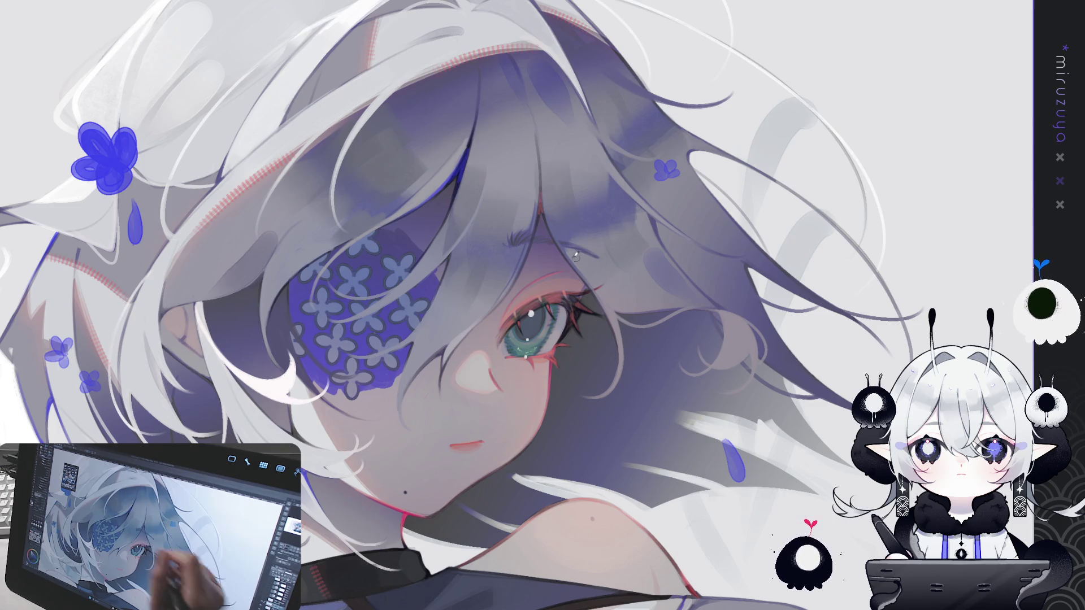
key("-")
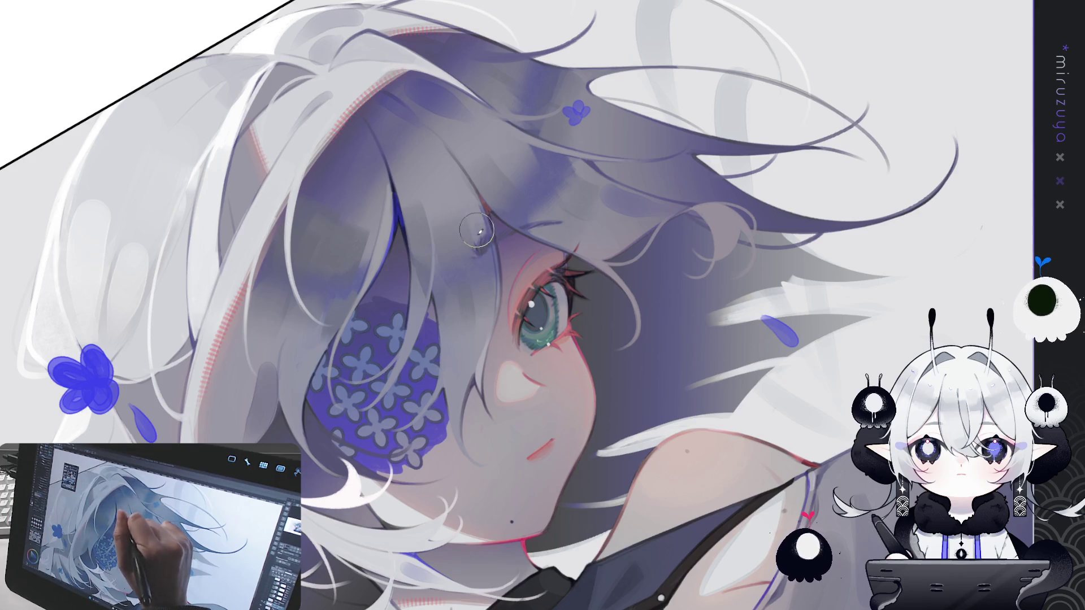
key("^")
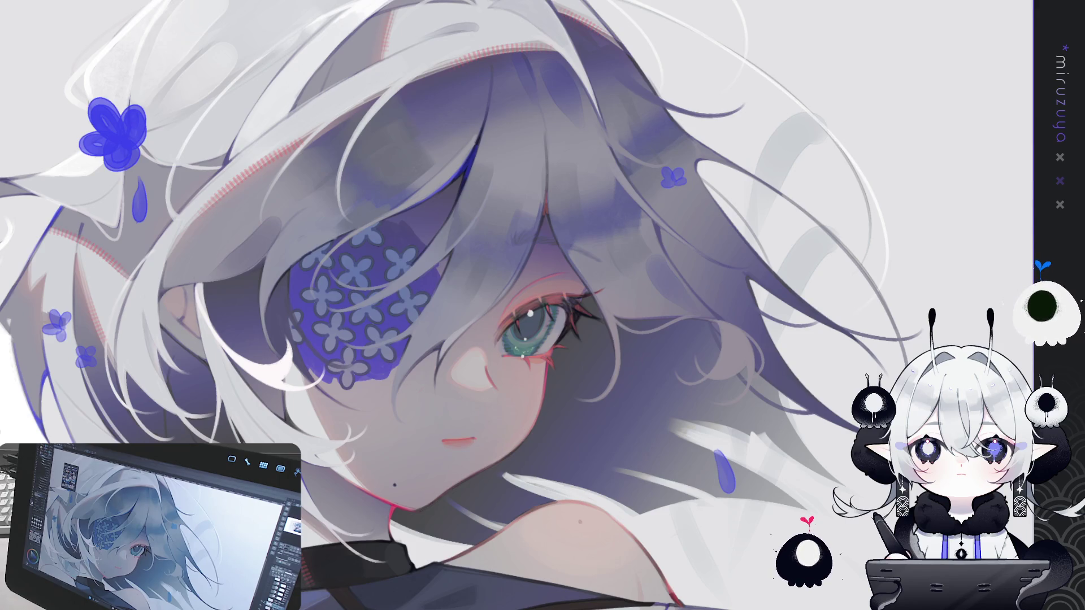
Zoom in step by step on the face while tilting the view clockwise
key("ctrl+plus")
key("asciicircum")
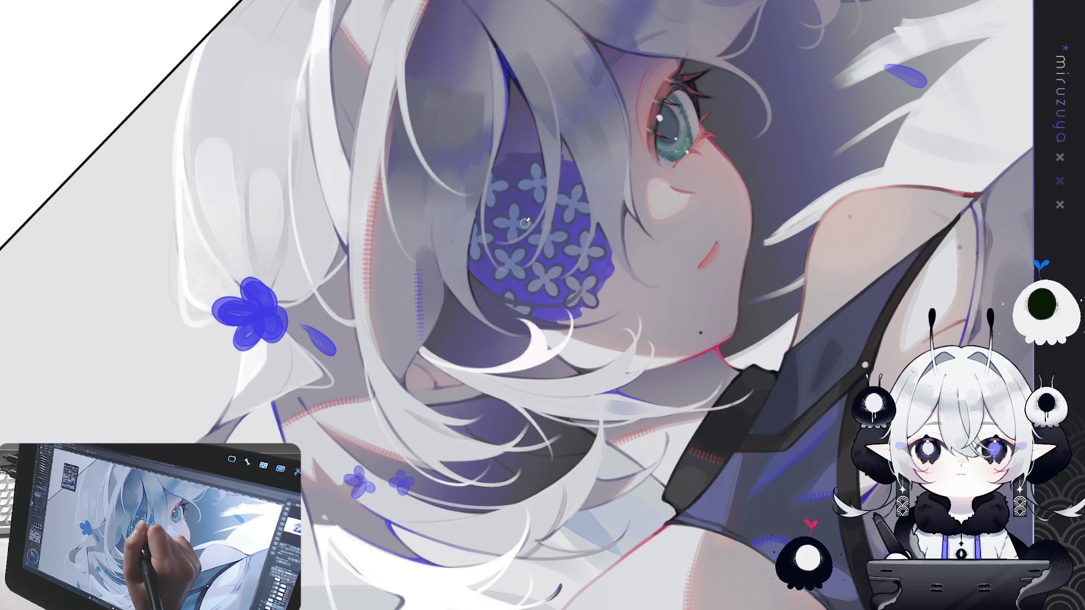
Rotate the view close to upright and zoom in on the face and shoulder
left_click_drag(580, 185, 799, 311)
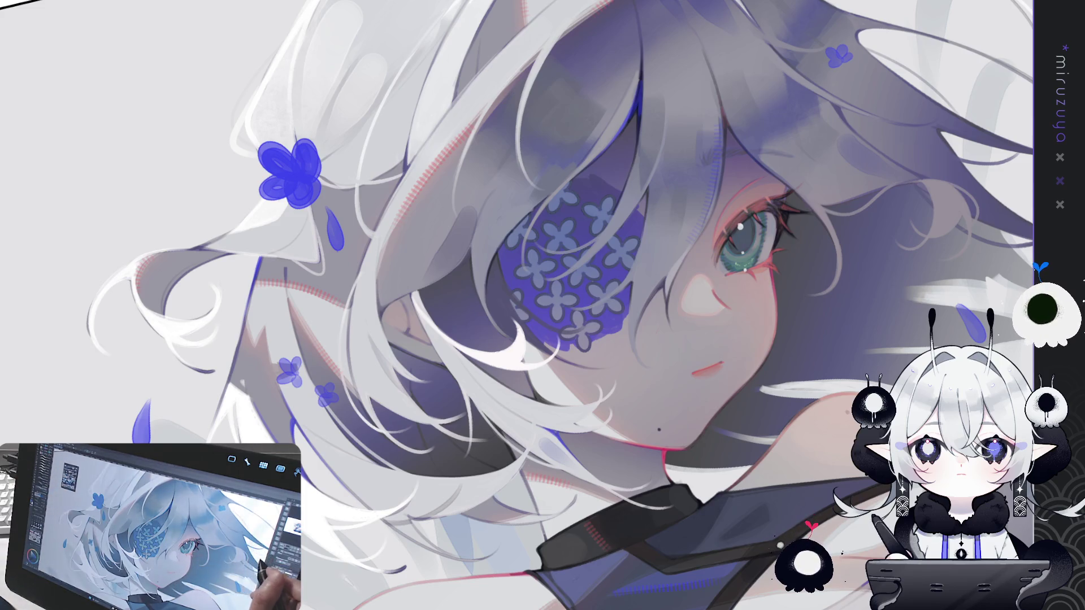
Centre the eye area, then pan down to the shoulder and raised hand
mouse_move(885, 348)
left_mouse_down()
mouse_move(670, 427)
mouse_move(691, 359)
left_mouse_up()
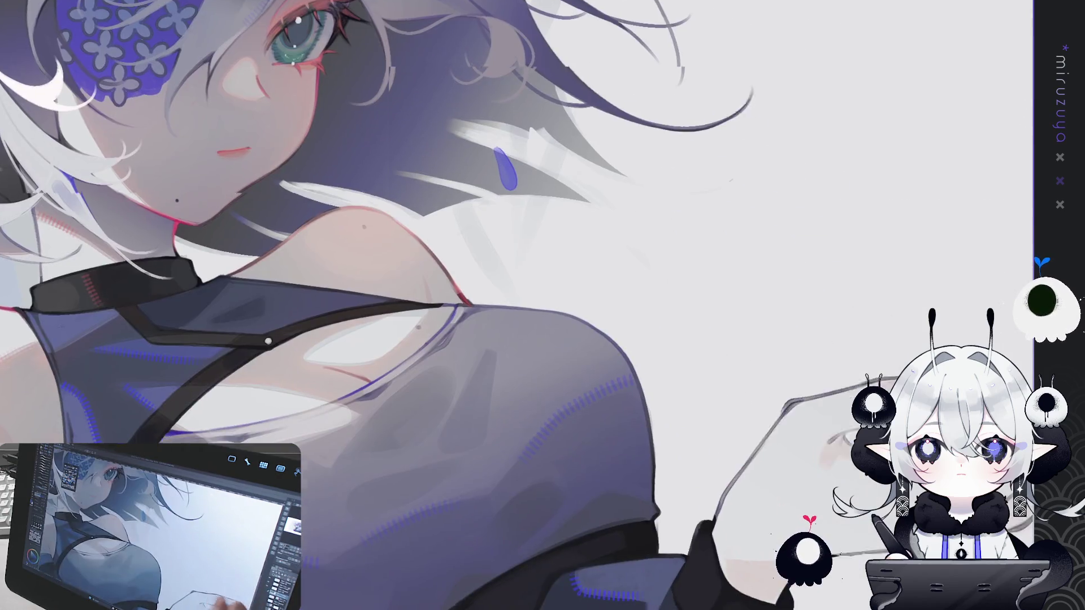
left_click_drag(791, 565, 783, 440)
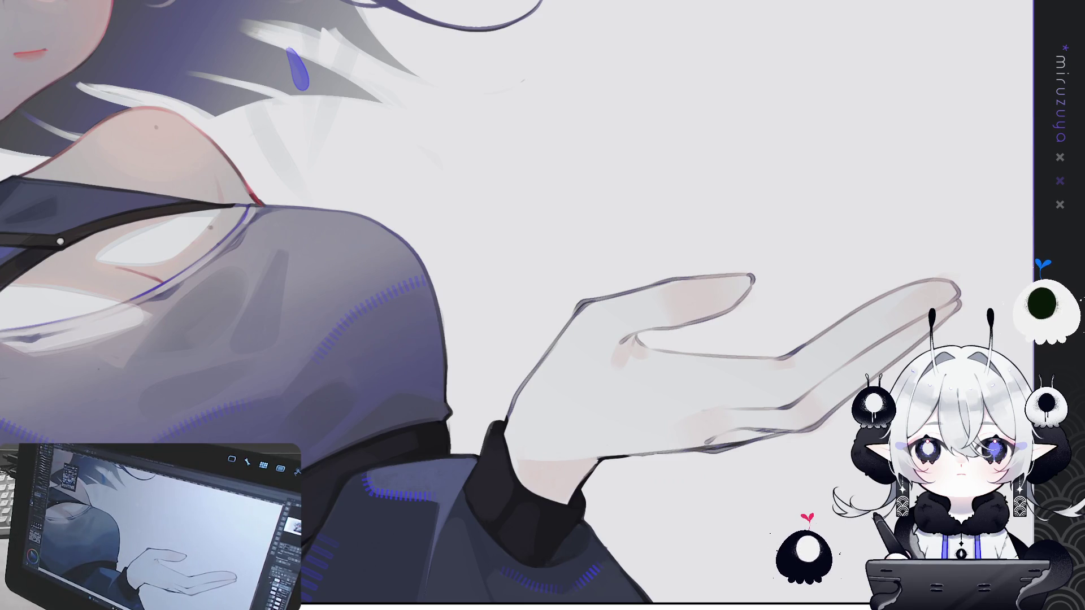
Turn the hand upright and paint red edge lines along its lower-left side to the wrist
left_click_drag(730, 329, 969, 414)
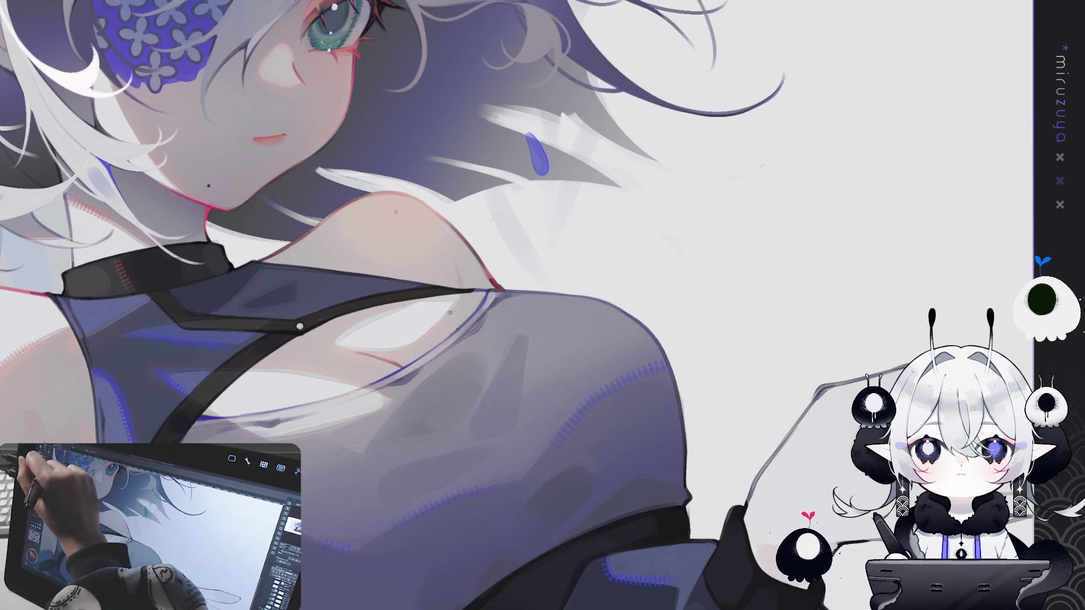
left_click_drag(792, 303, 602, 301)
mouse_move(631, 488)
left_mouse_down()
mouse_move(714, 99)
mouse_move(694, 134)
left_mouse_up()
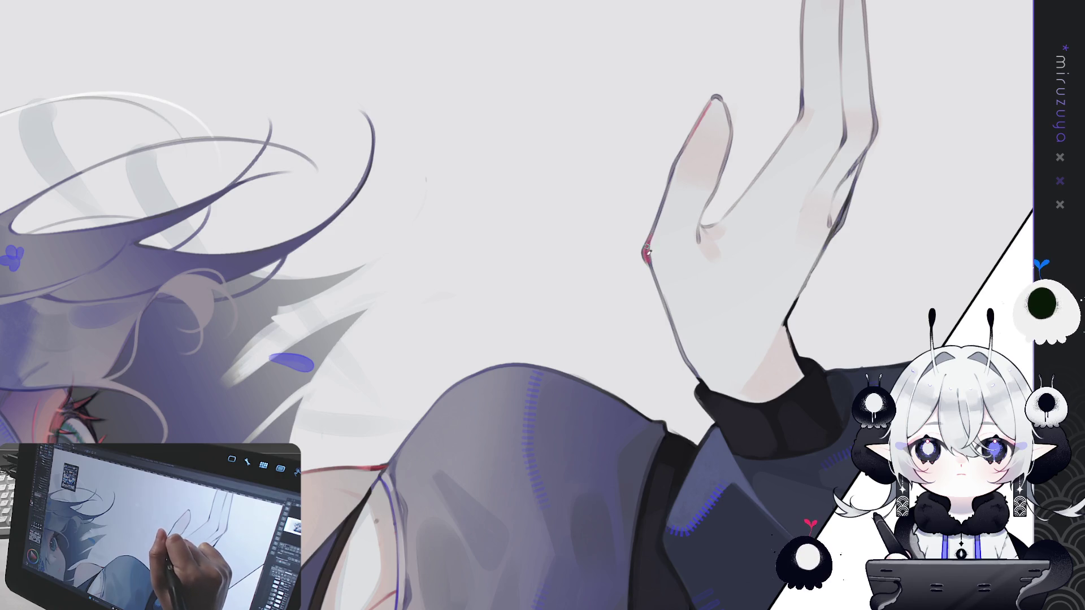
left_click_drag(650, 260, 691, 360)
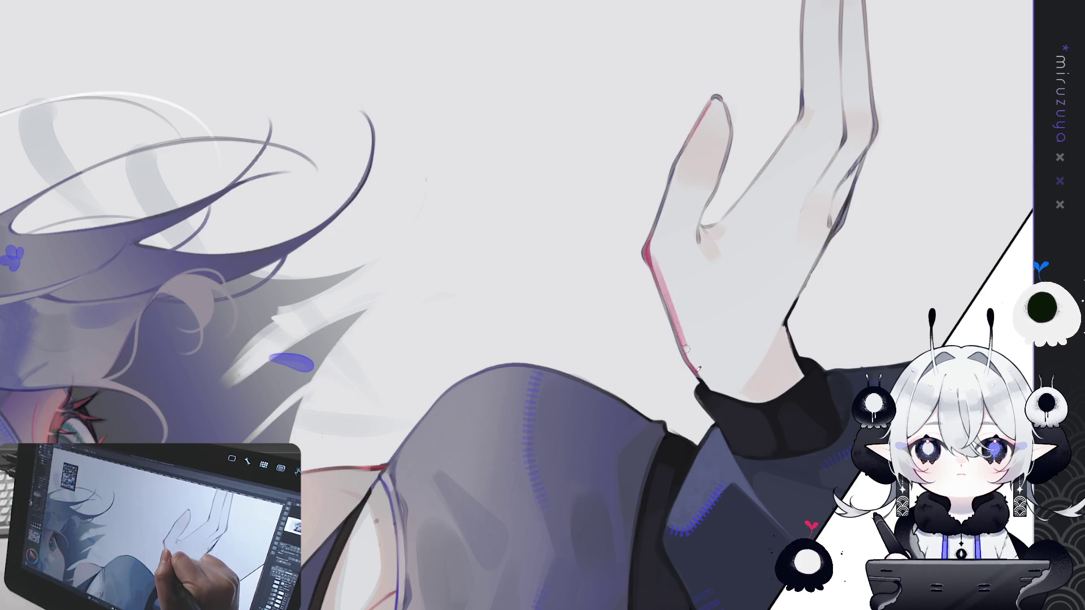
left_click_drag(648, 255, 700, 380)
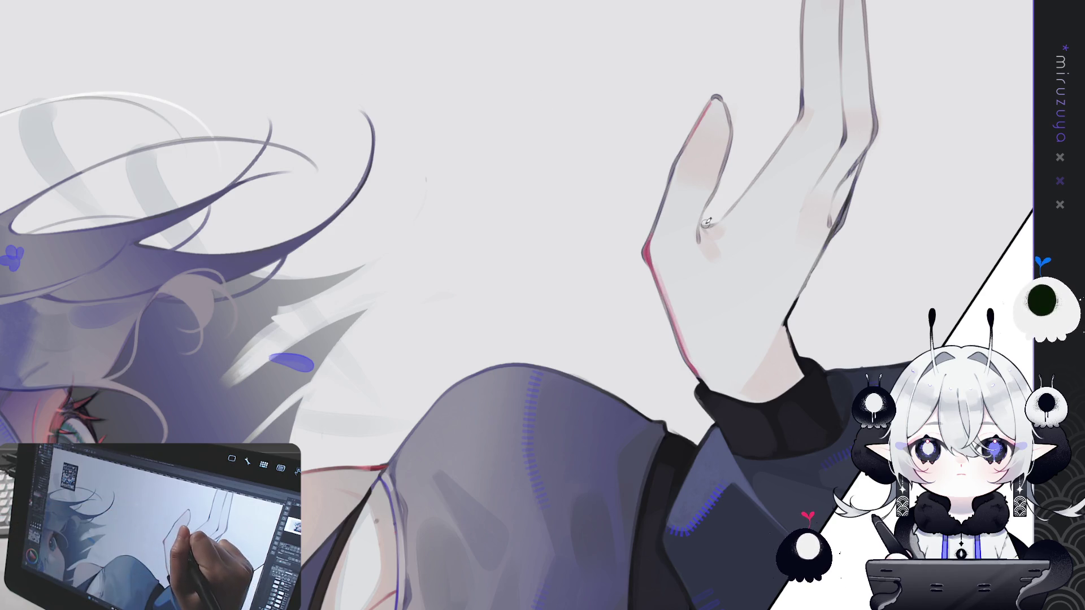
left_click_drag(701, 225, 714, 227)
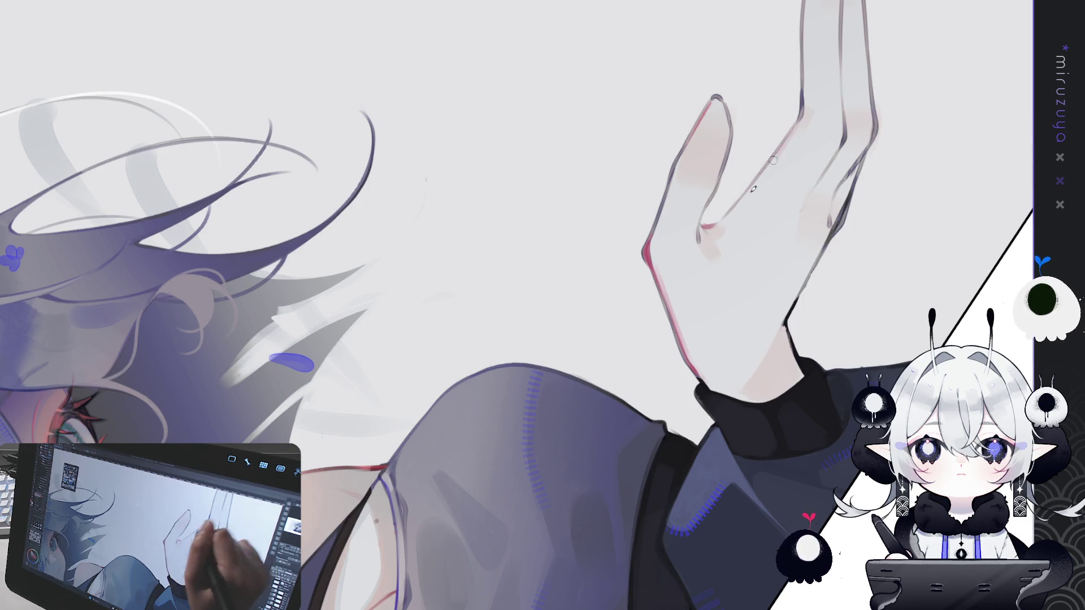
left_click_drag(802, 118, 768, 165)
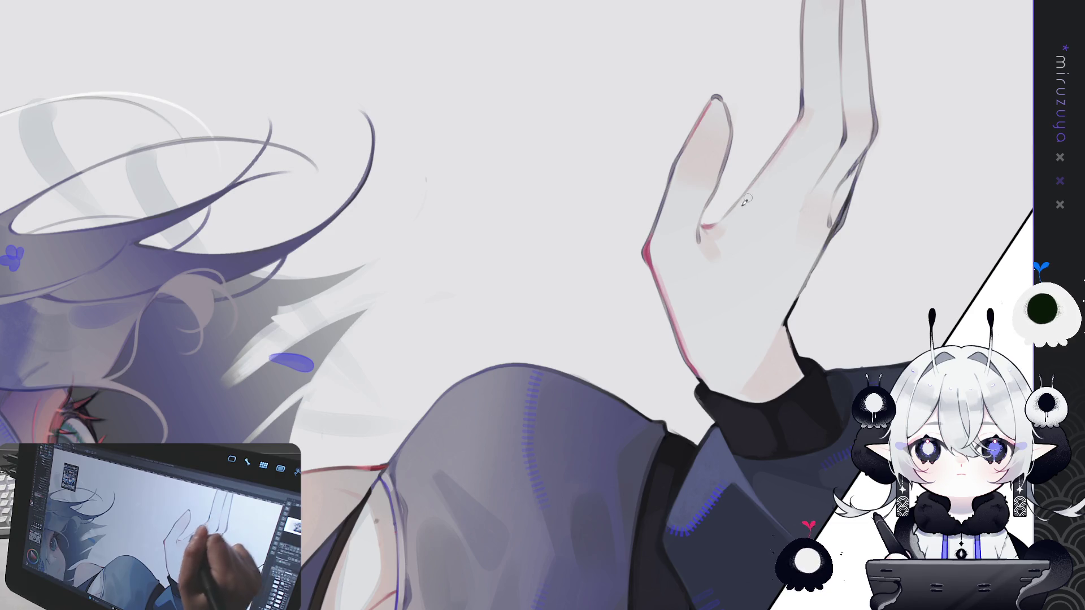
key("ctrl+z")
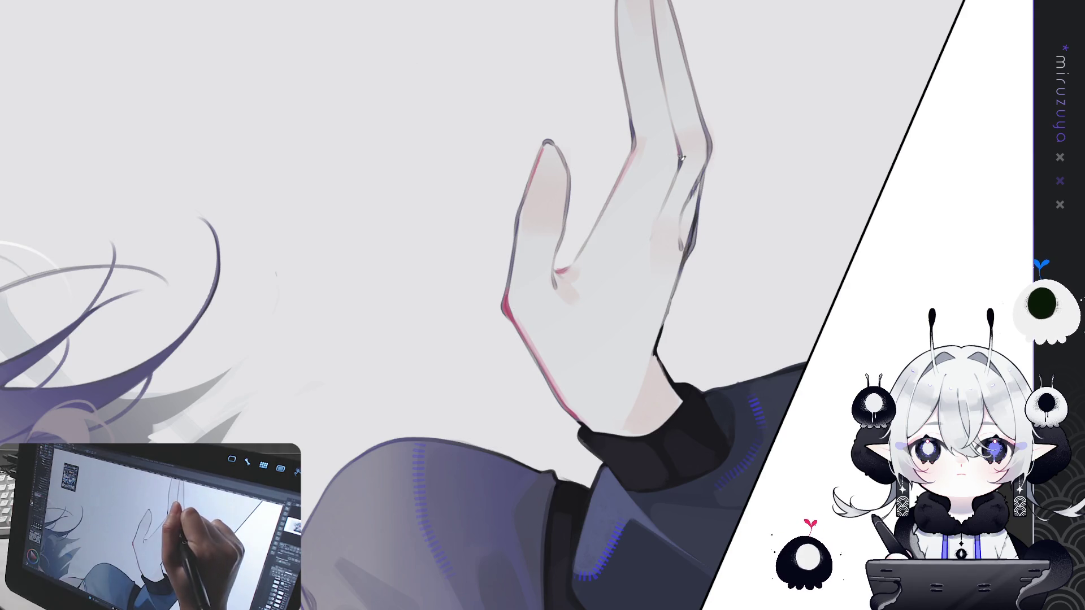
Add red accents to two fingers and deepen the index fingertip's pink shading and outline
mouse_move(681, 141)
left_mouse_down()
mouse_move(678, 166)
mouse_move(706, 163)
mouse_move(687, 252)
left_mouse_up()
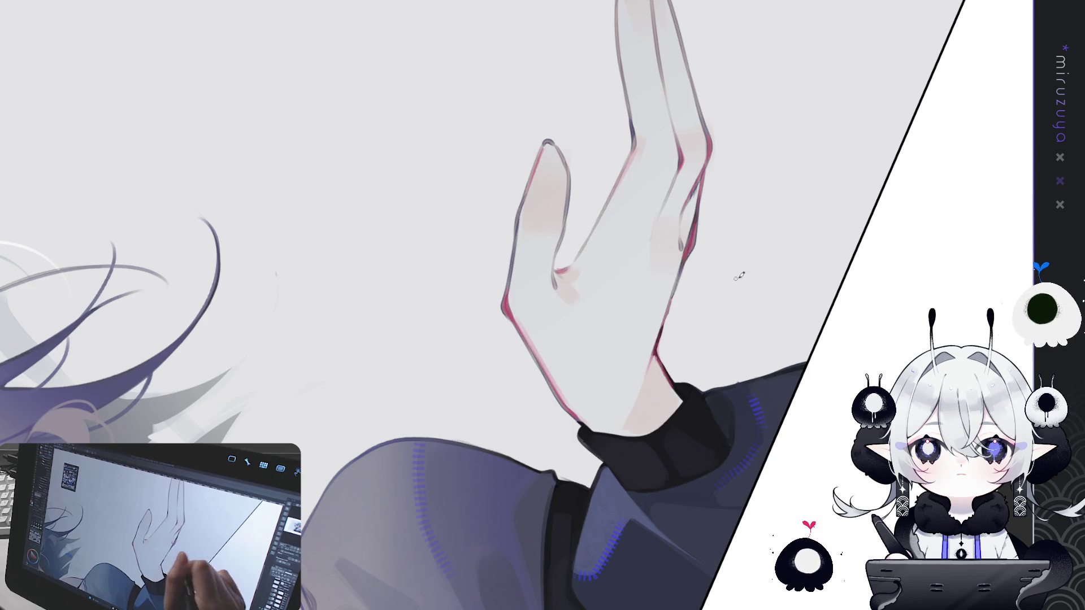
scroll(736, 277, "down", 2)
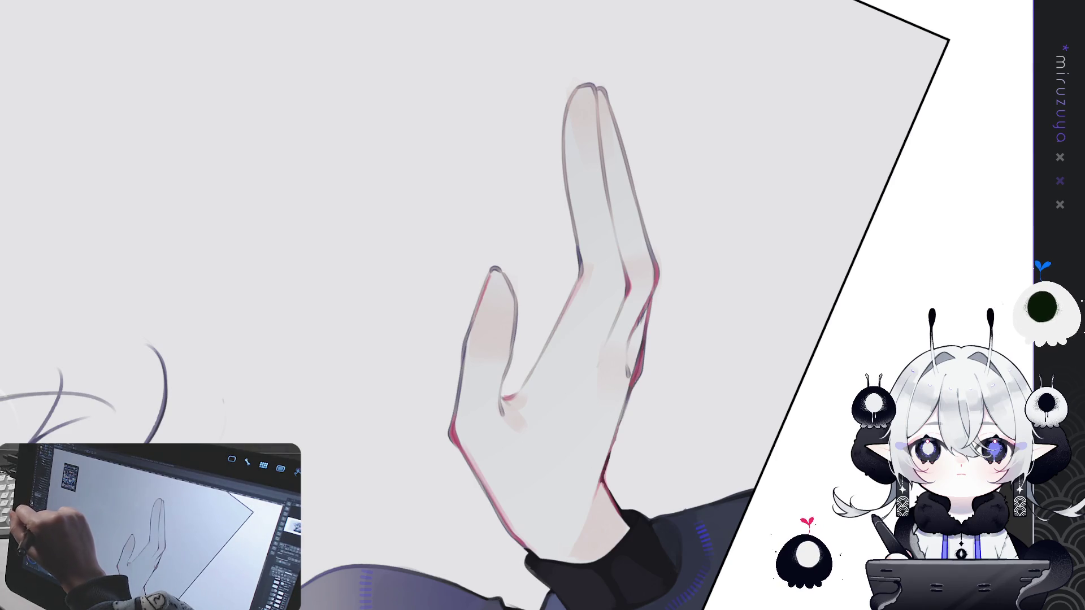
mouse_move(540, 333)
left_mouse_down()
mouse_move(616, 162)
mouse_move(489, 225)
left_mouse_up()
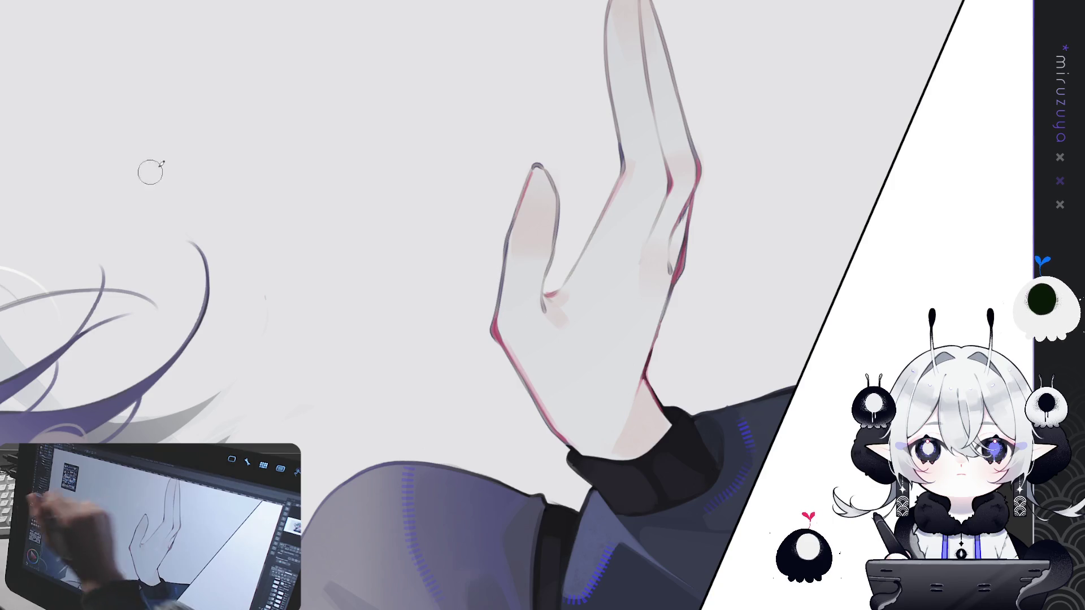
left_click_drag(529, 209, 535, 157)
left_click_drag(528, 206, 535, 154)
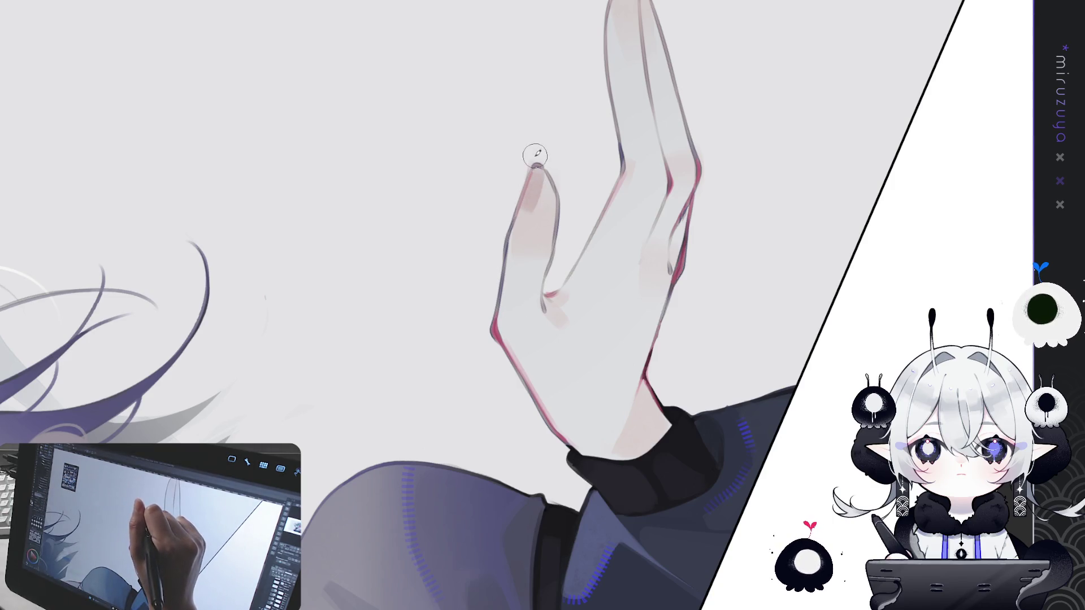
left_click_drag(521, 207, 535, 152)
mouse_move(521, 205)
left_mouse_down()
mouse_move(534, 159)
mouse_move(521, 224)
mouse_move(545, 162)
mouse_move(524, 203)
mouse_move(538, 168)
left_mouse_up()
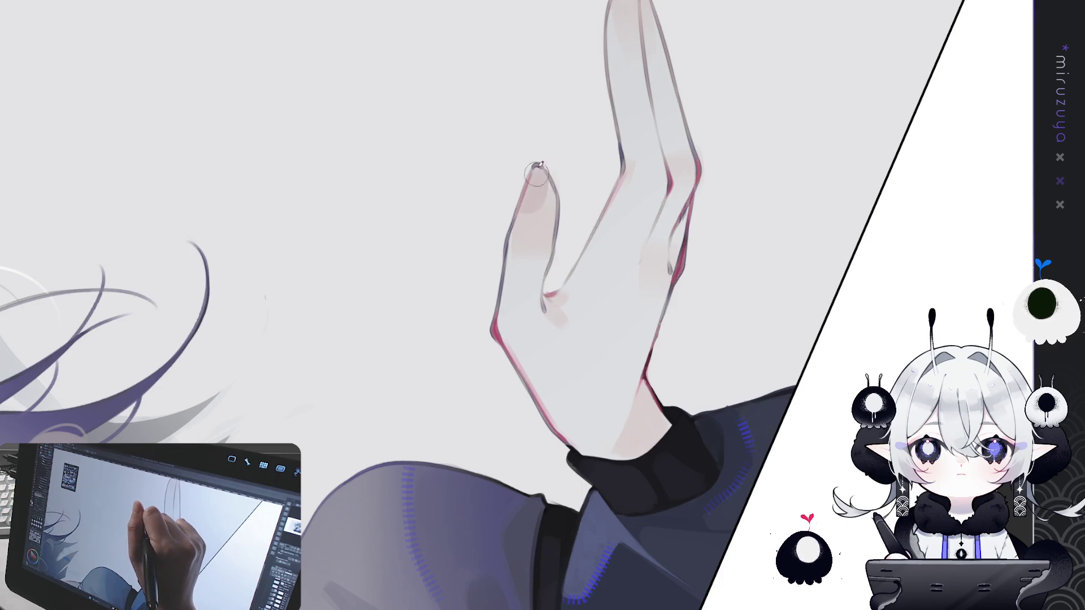
key("ctrl+minus")
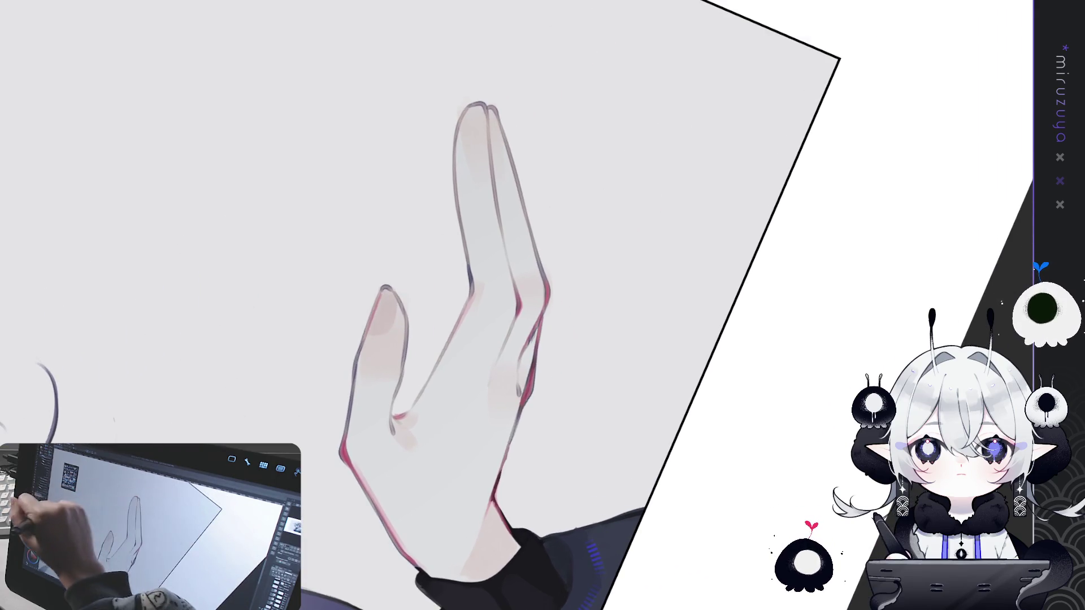
Repaint the soft pink shading on the raised hand's index fingertip
mouse_move(477, 83)
left_mouse_down()
mouse_move(503, 121)
mouse_move(472, 109)
mouse_move(482, 161)
mouse_move(482, 97)
left_mouse_up()
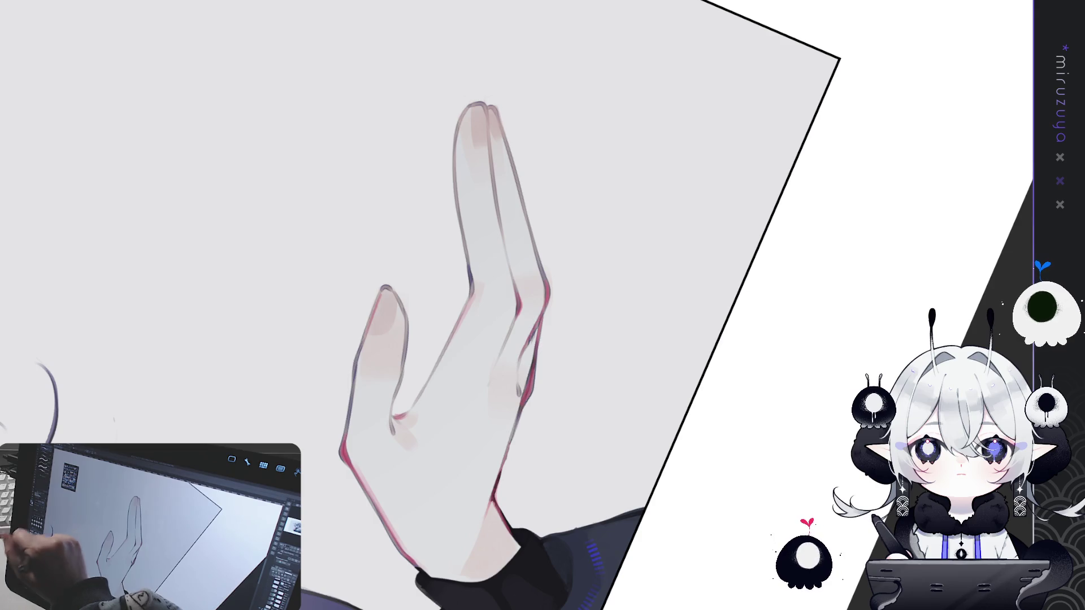
Paint light-blue nails on the index and middle fingers, discarding a flower sketch on the palm
mouse_move(387, 298)
left_mouse_down()
mouse_move(378, 324)
mouse_move(385, 279)
left_mouse_up()
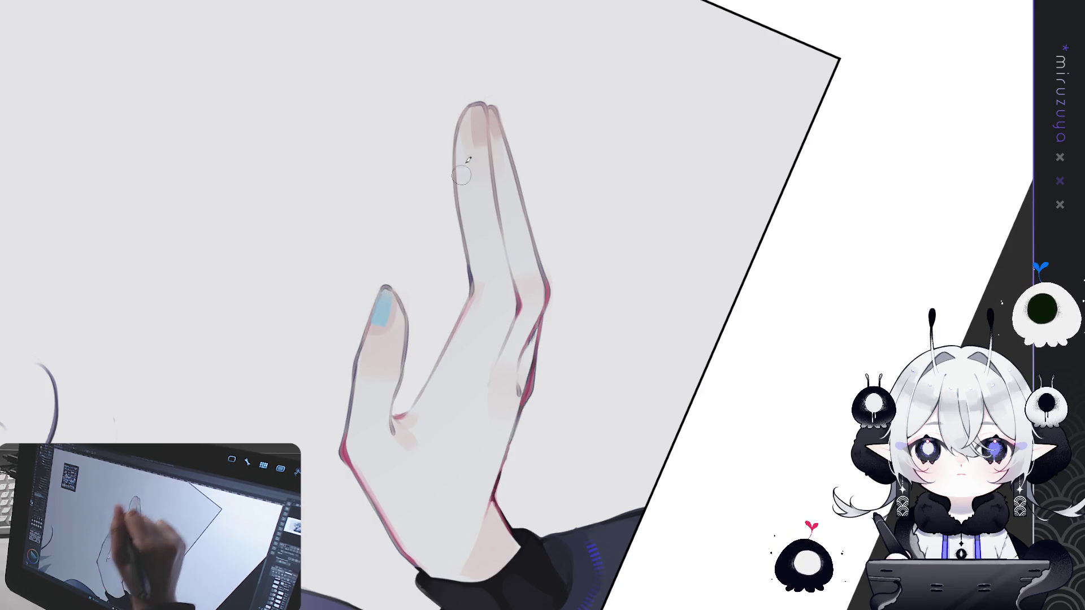
mouse_move(478, 130)
left_mouse_down()
mouse_move(481, 102)
mouse_move(494, 127)
left_mouse_up()
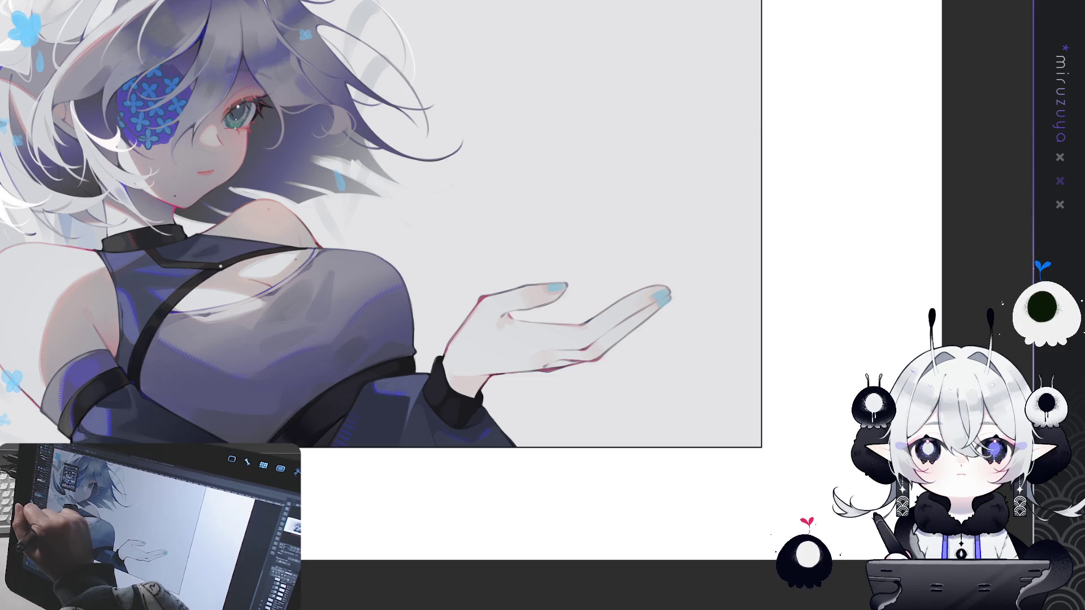
mouse_move(517, 313)
left_mouse_down()
mouse_move(545, 319)
mouse_move(618, 299)
left_mouse_up()
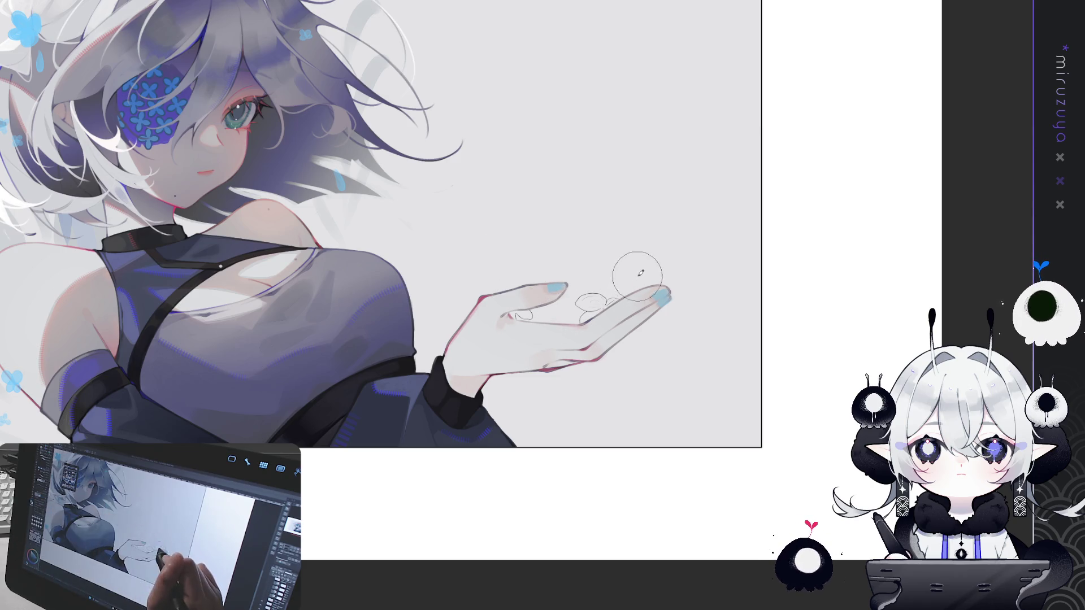
key("ctrl+z")
key("ctrl+z")
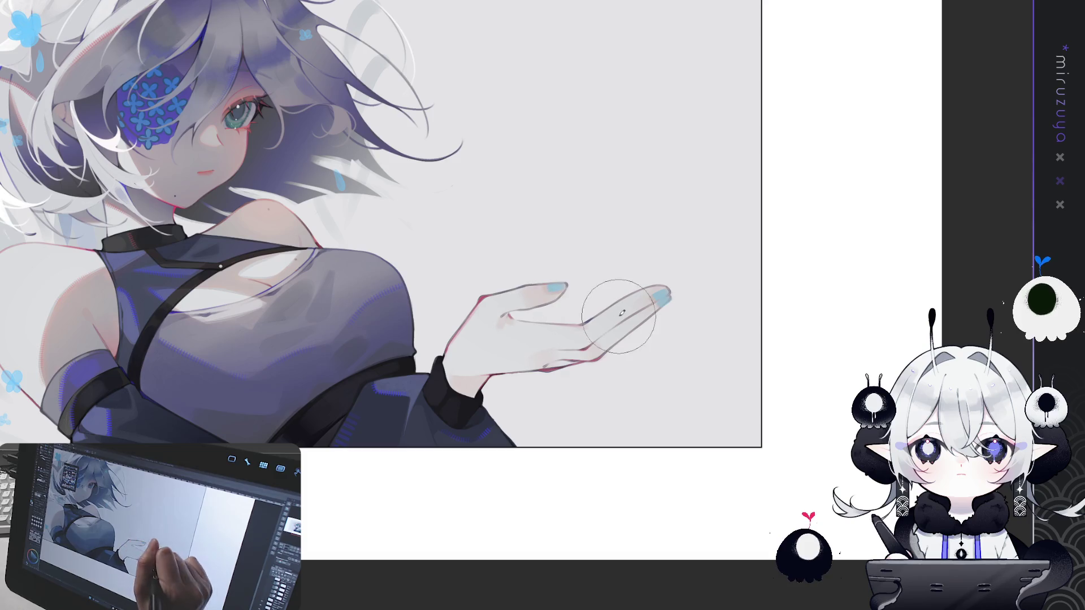
Try out blue flower and petal marks on and around the palm, undoing the attempts
mouse_move(634, 181)
left_mouse_down()
mouse_move(593, 201)
mouse_move(617, 186)
left_mouse_up()
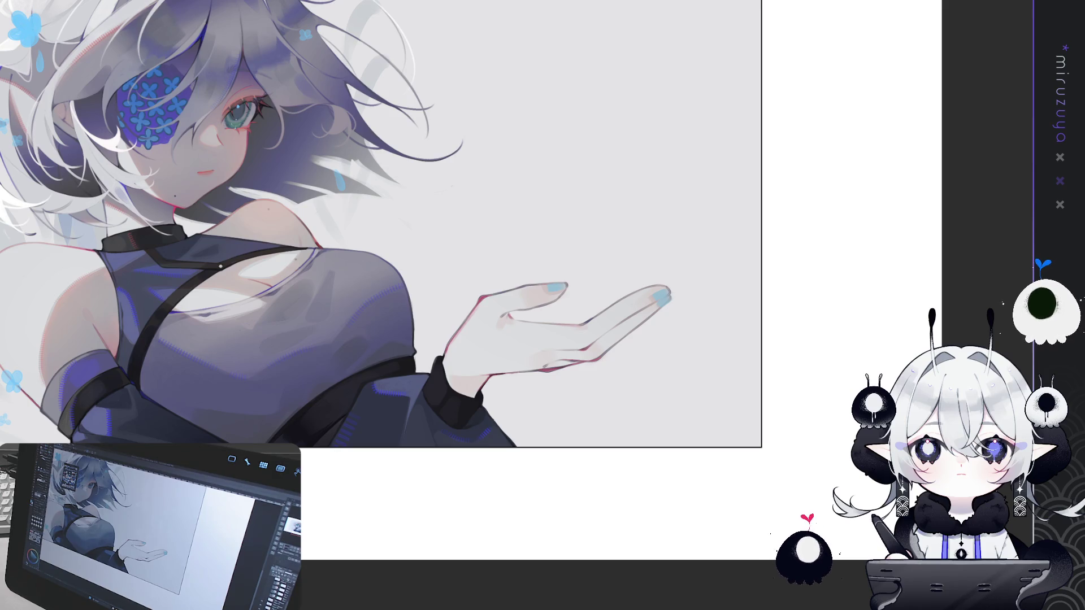
left_click(529, 335)
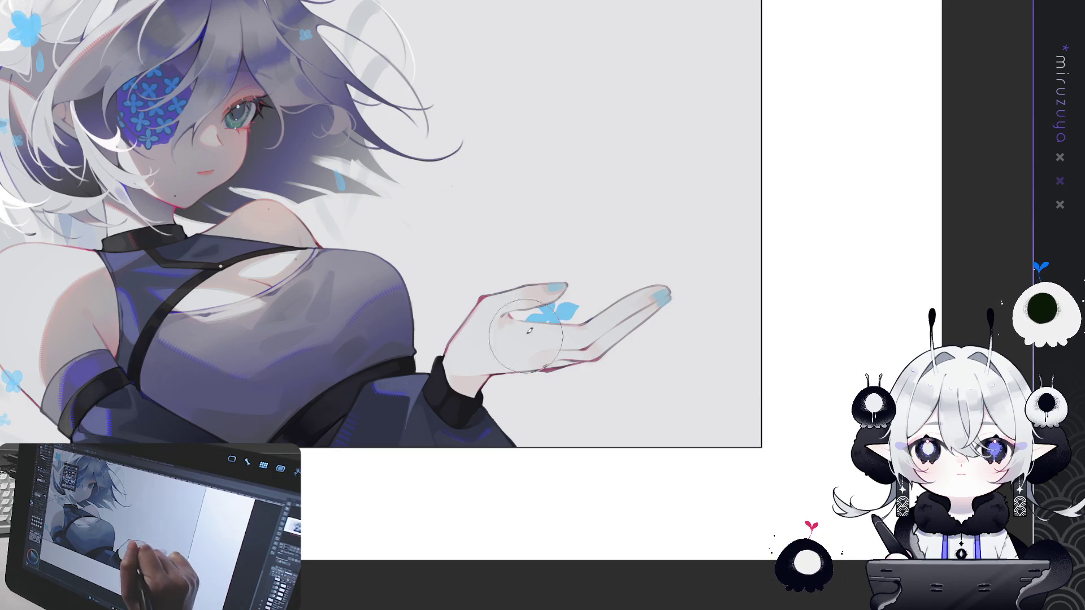
left_click(647, 280)
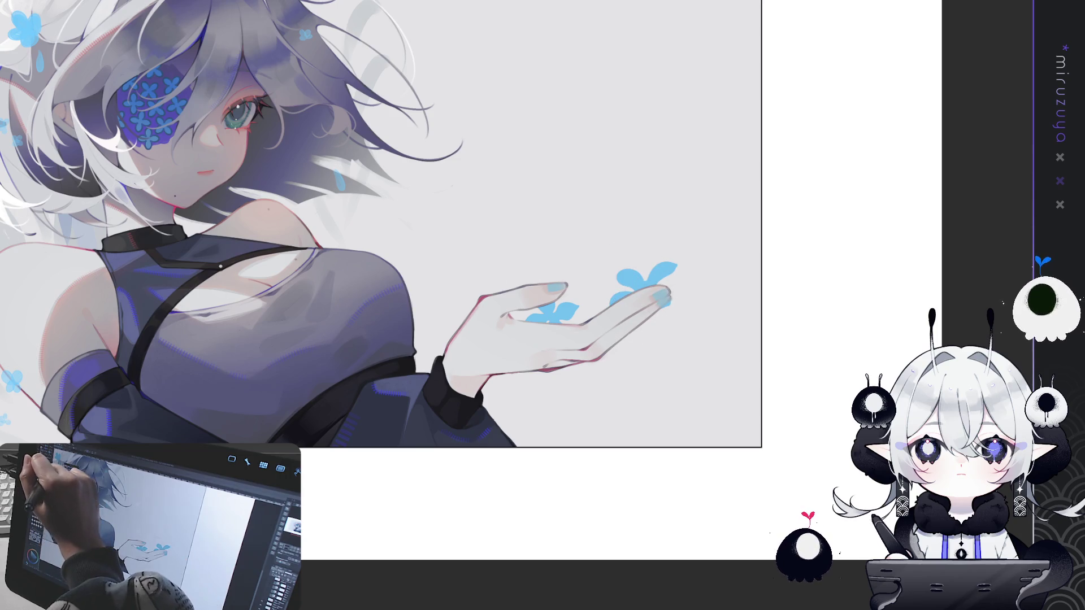
key("ctrl+z")
key("ctrl+z")
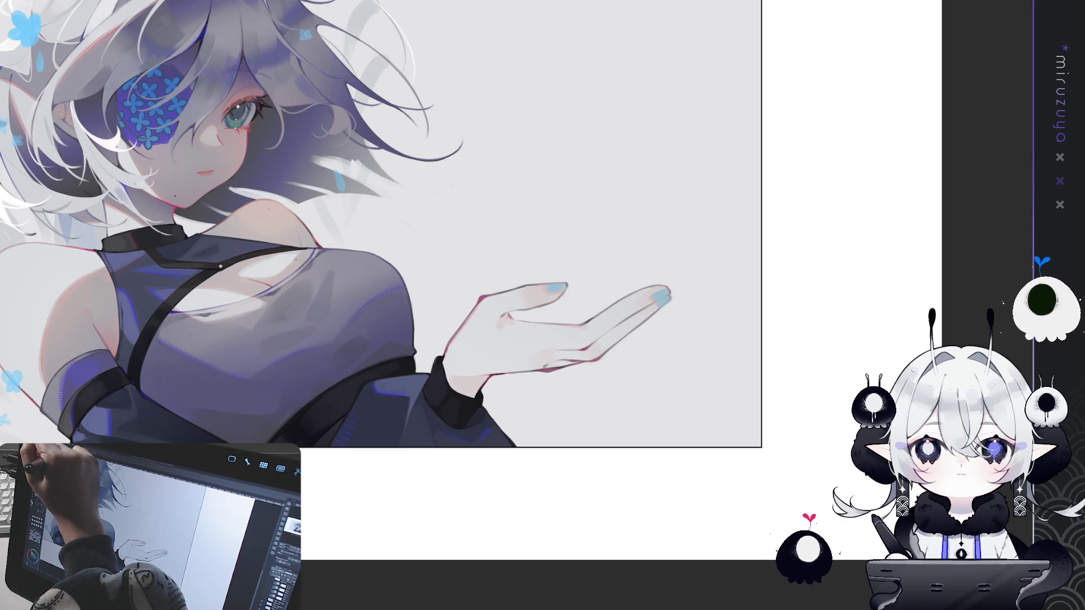
mouse_move(509, 400)
left_mouse_down()
mouse_move(600, 266)
mouse_move(565, 254)
left_mouse_up()
mouse_move(542, 311)
left_mouse_down()
mouse_move(599, 288)
mouse_move(610, 318)
left_mouse_up()
key("ctrl+z")
key("ctrl+z")
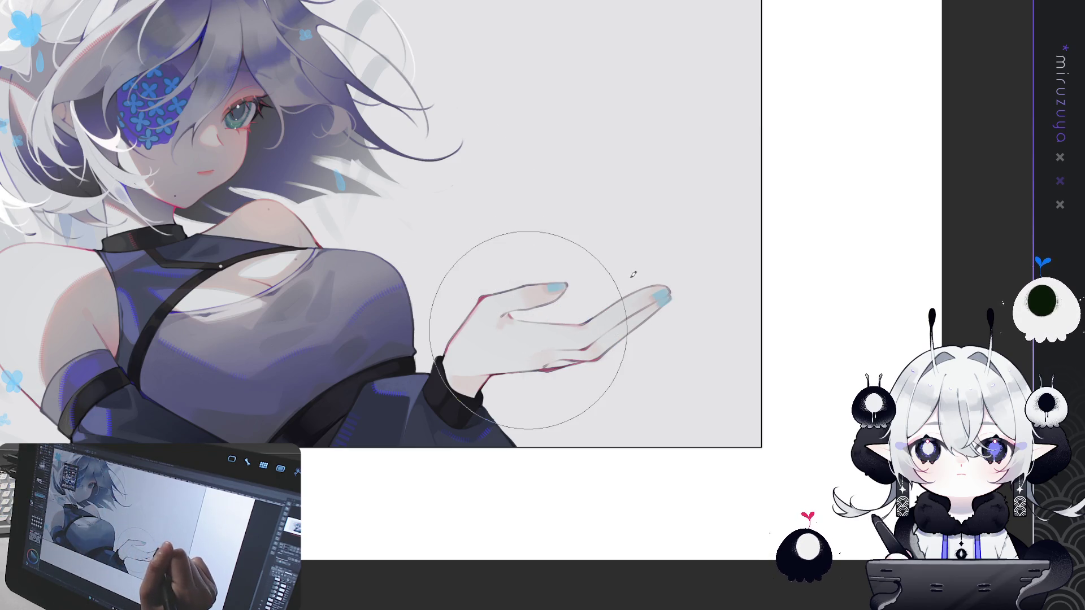
Repeatedly repaint blue petal strokes around the open hand, undoing each until satisfied
mouse_move(528, 331)
left_mouse_down()
mouse_move(574, 310)
mouse_move(560, 300)
left_mouse_up()
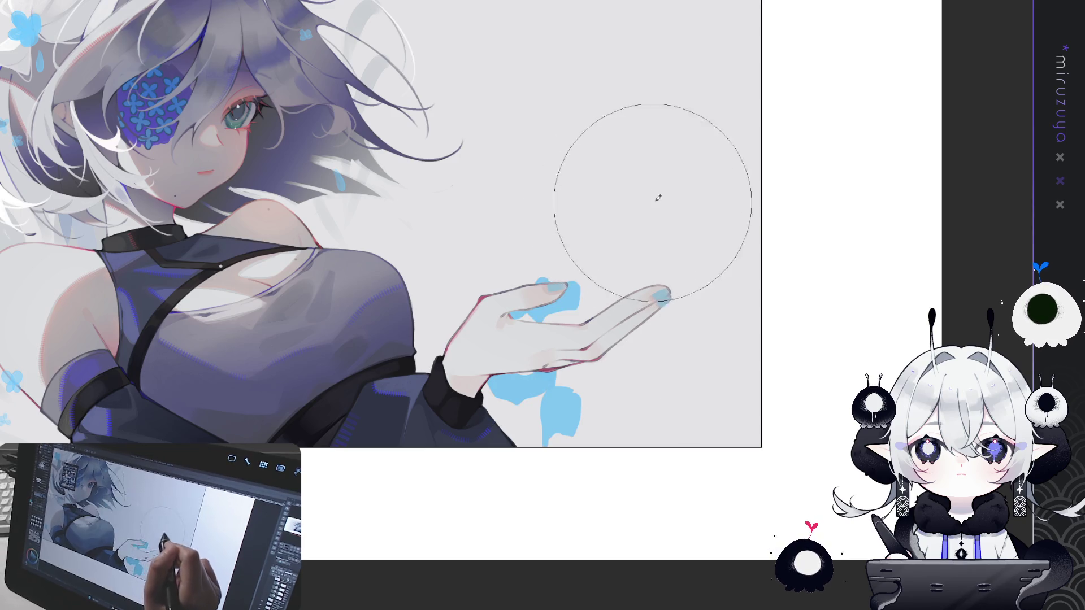
key("ctrl+z")
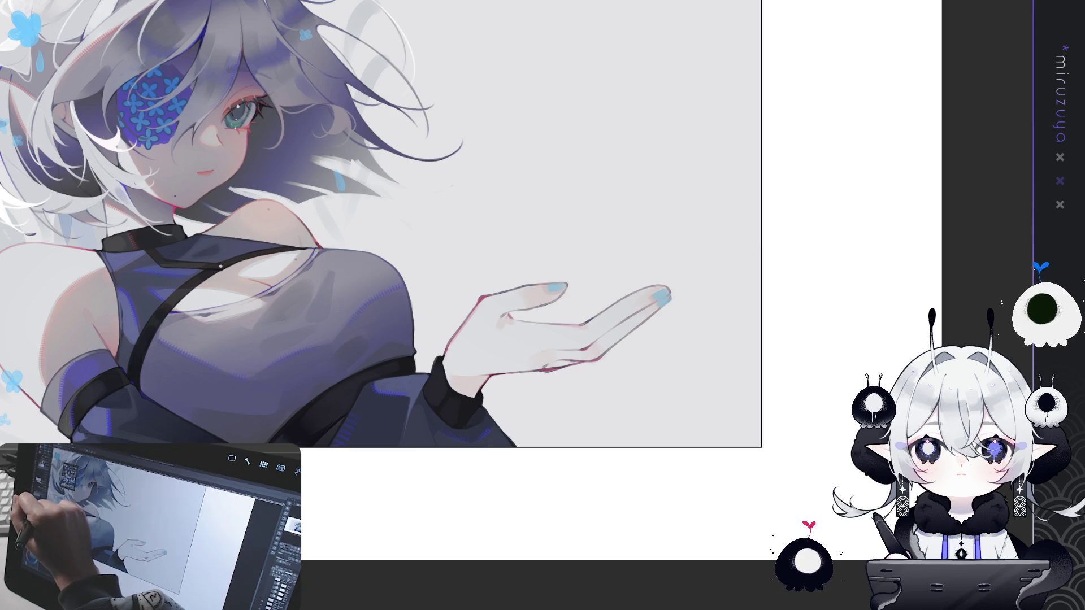
left_click_drag(545, 302, 634, 315)
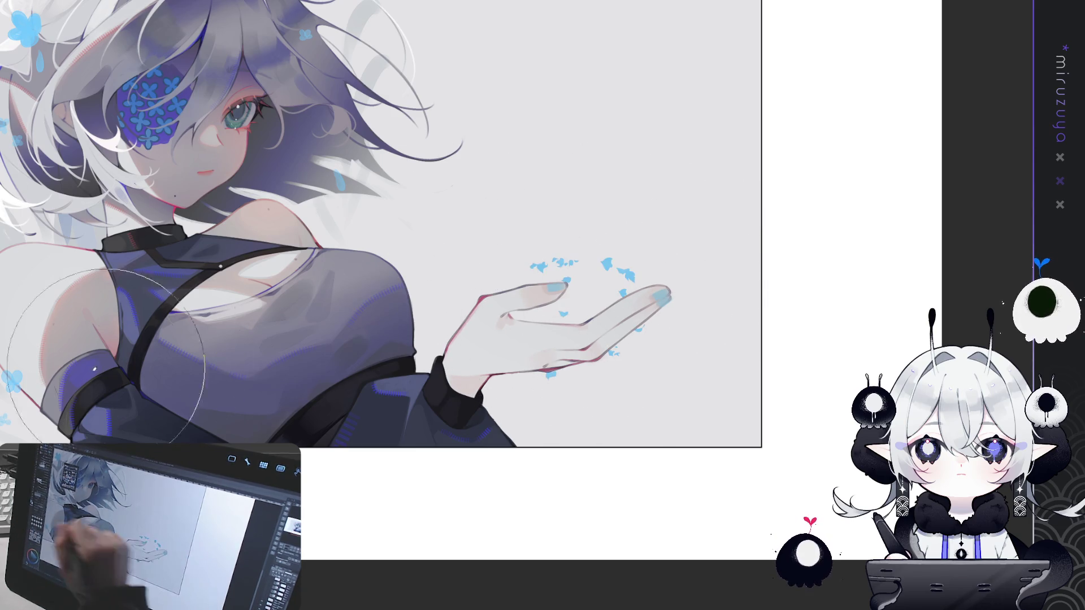
key("ctrl+z")
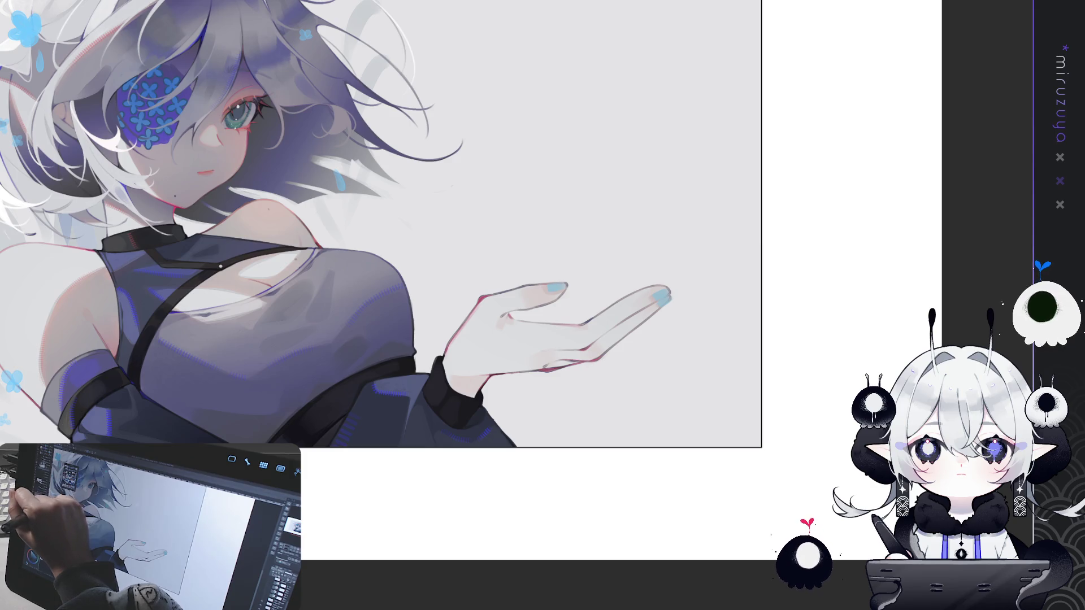
left_click_drag(542, 305, 624, 303)
key("ctrl+z")
left_click_drag(531, 282, 599, 312)
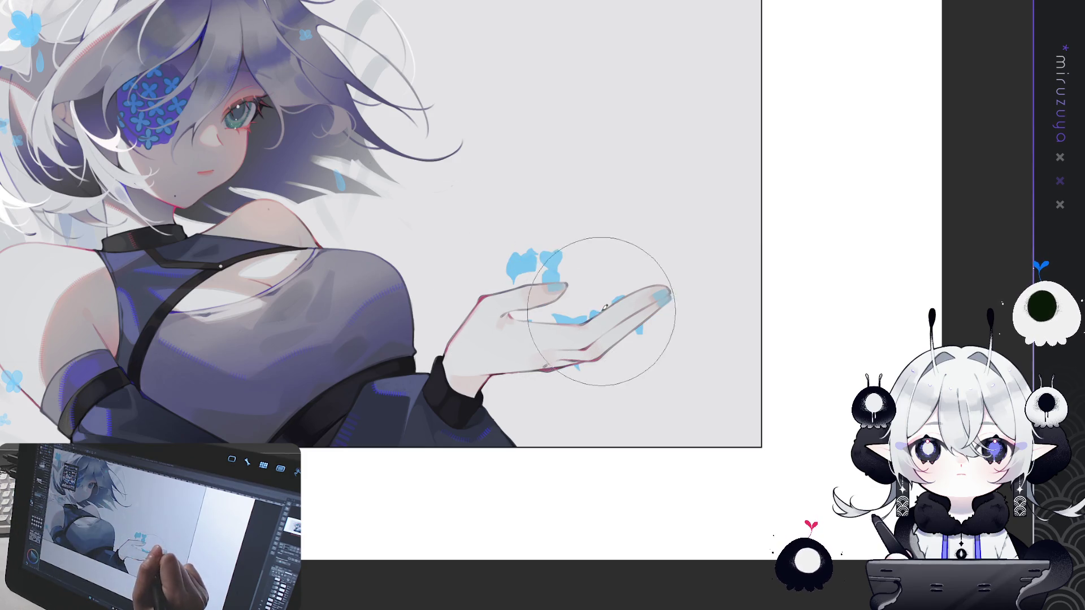
key("ctrl+z")
mouse_move(534, 314)
left_mouse_down()
mouse_move(605, 290)
mouse_move(617, 304)
left_mouse_up()
key("ctrl+z")
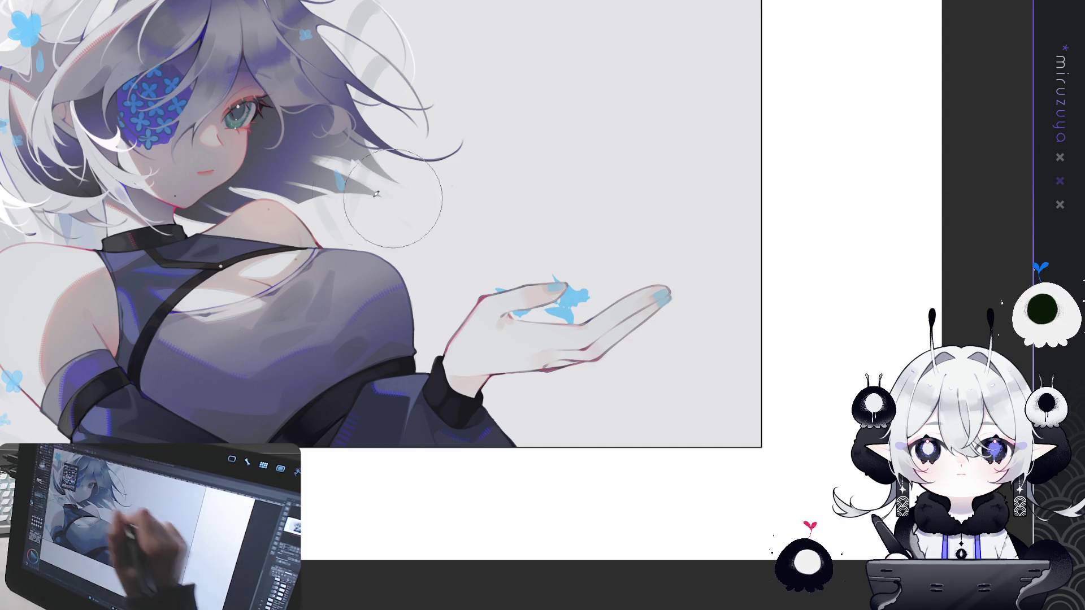
Restore the blue petals over the hand, then try and undo extra light-blue petals above the palm
key("ctrl+z")
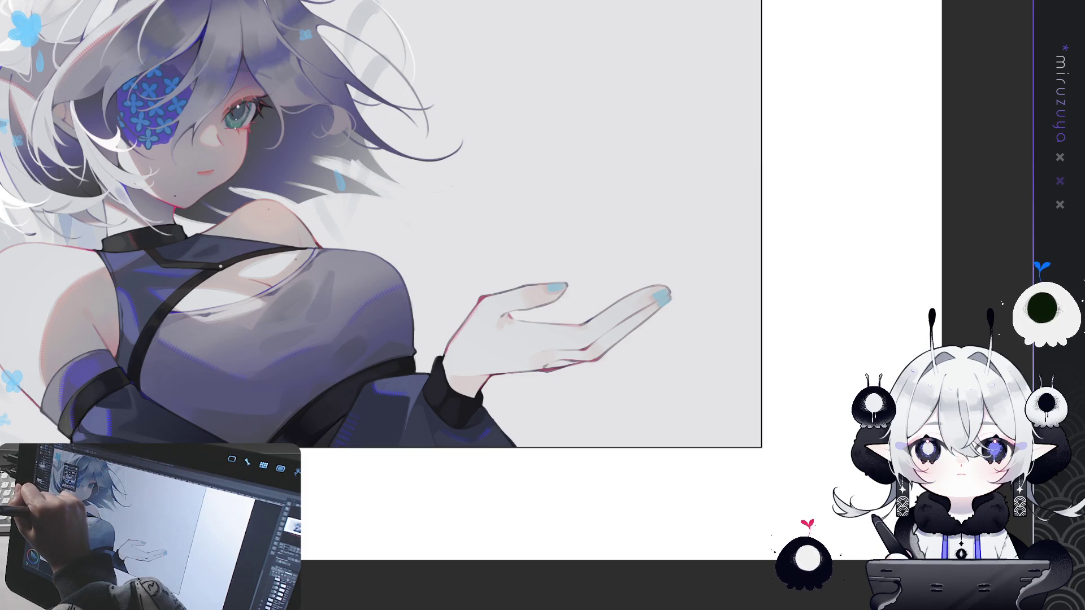
key("ctrl+y")
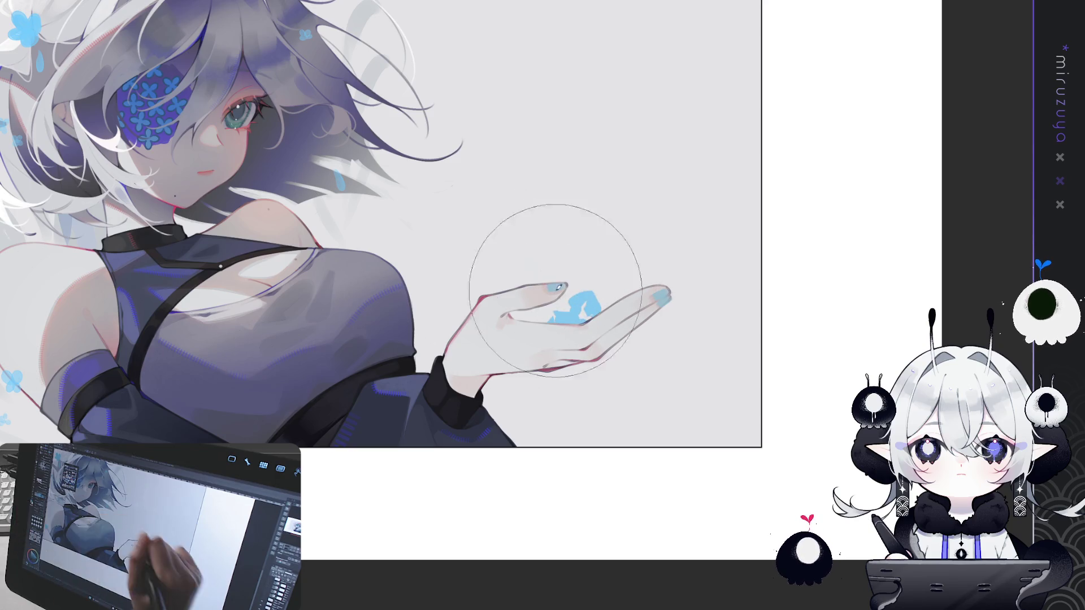
mouse_move(542, 294)
left_mouse_down()
mouse_move(560, 282)
mouse_move(542, 283)
mouse_move(609, 305)
mouse_move(509, 316)
mouse_move(598, 316)
mouse_move(650, 294)
mouse_move(622, 282)
mouse_move(644, 271)
mouse_move(633, 305)
mouse_move(683, 291)
mouse_move(650, 282)
mouse_move(596, 326)
mouse_move(627, 282)
left_mouse_up()
key("ctrl+z")
key("ctrl+z")
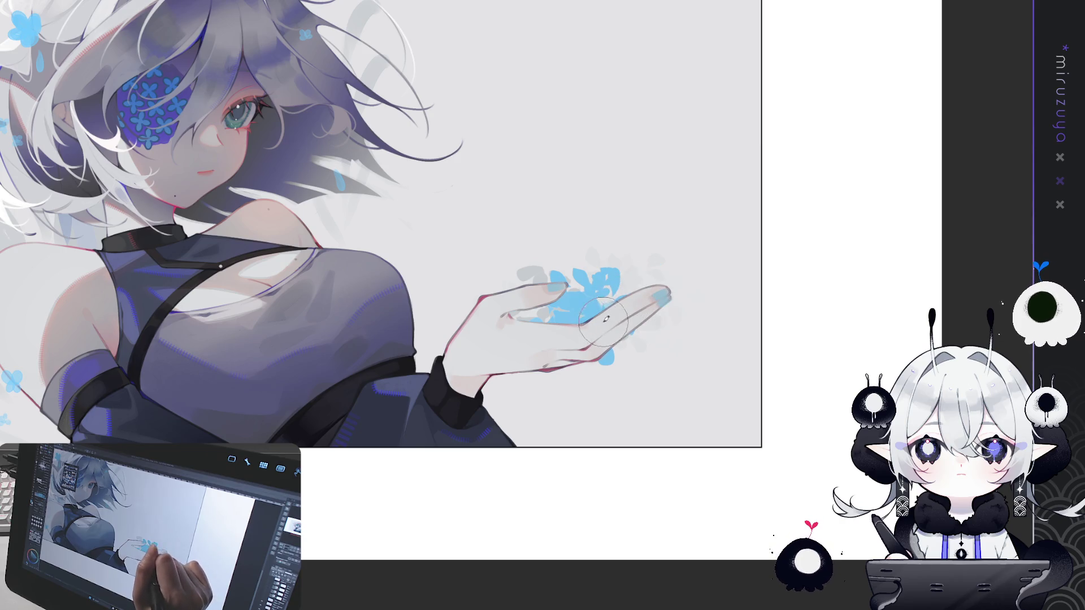
Add blue petals above the palm and faded grey petals around the thumb and below it
left_click_drag(605, 320, 650, 290)
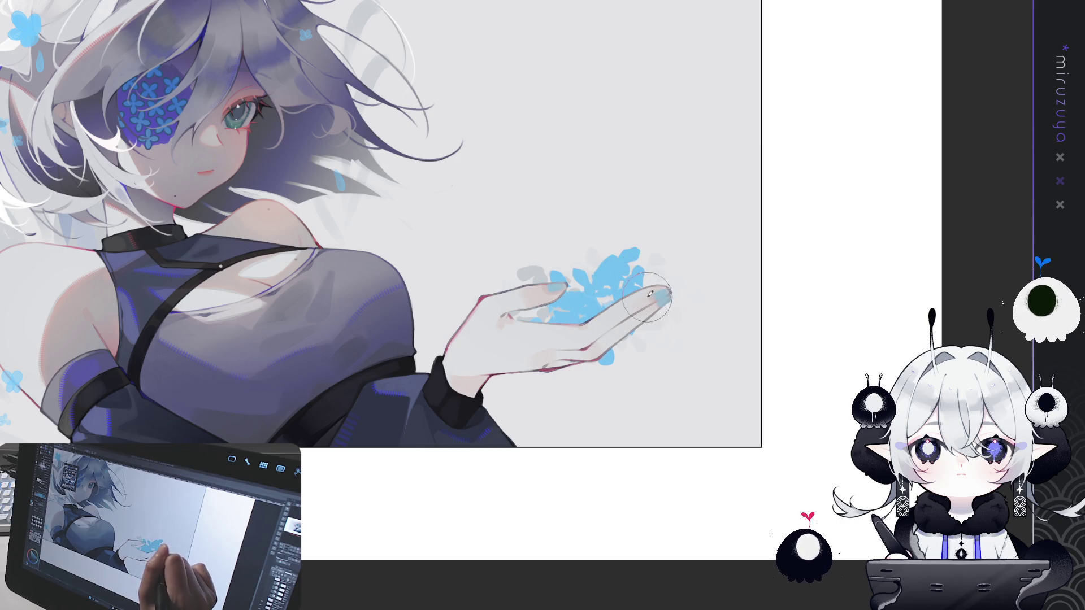
left_click_drag(583, 261, 559, 274)
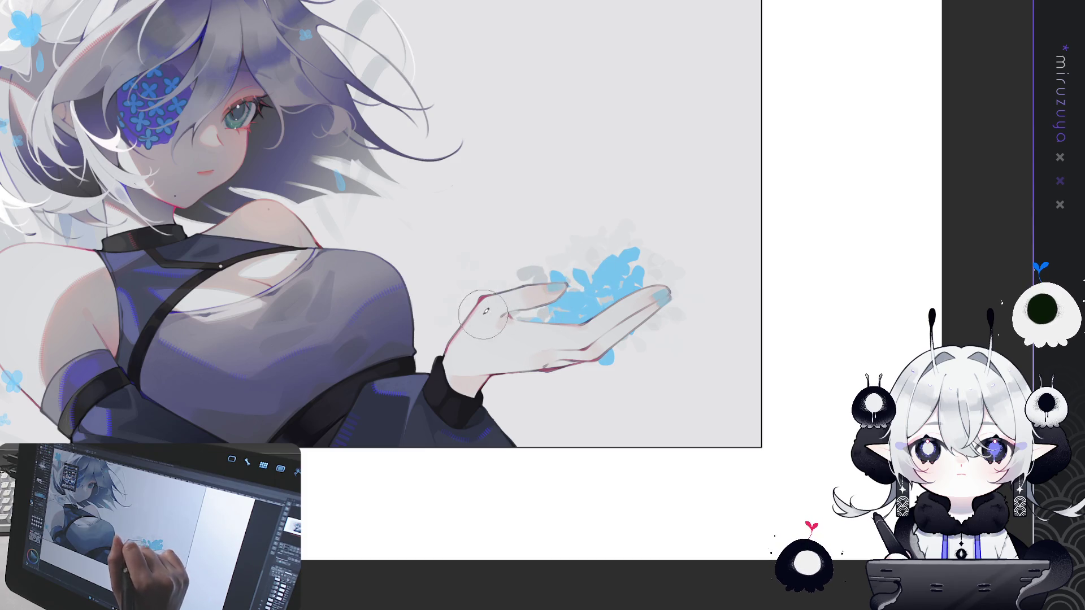
mouse_move(486, 305)
left_mouse_down()
mouse_move(553, 313)
mouse_move(489, 306)
left_mouse_up()
left_click_drag(560, 362, 596, 384)
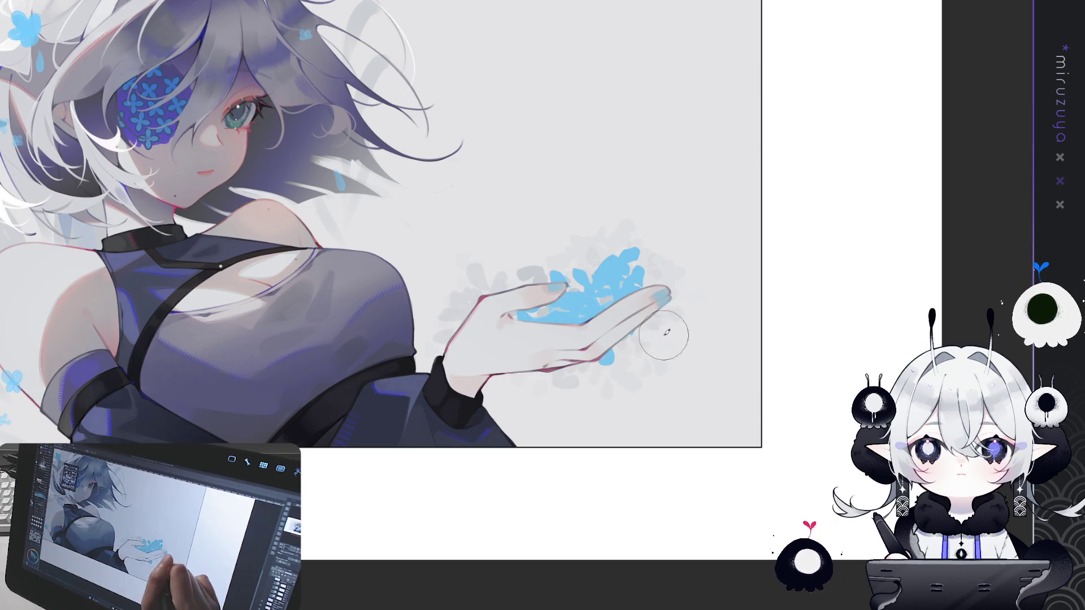
left_click_drag(627, 336, 587, 311)
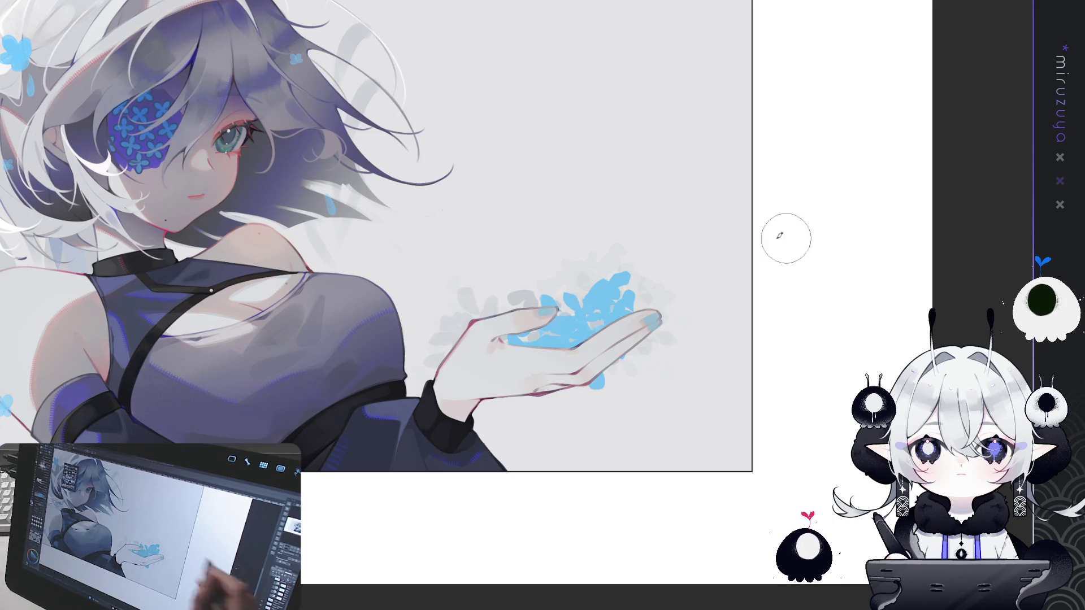
Lighten the blue spot at the palm edge, add blue-grey strokes, and sketch grey grass below
left_click_drag(603, 372, 596, 385)
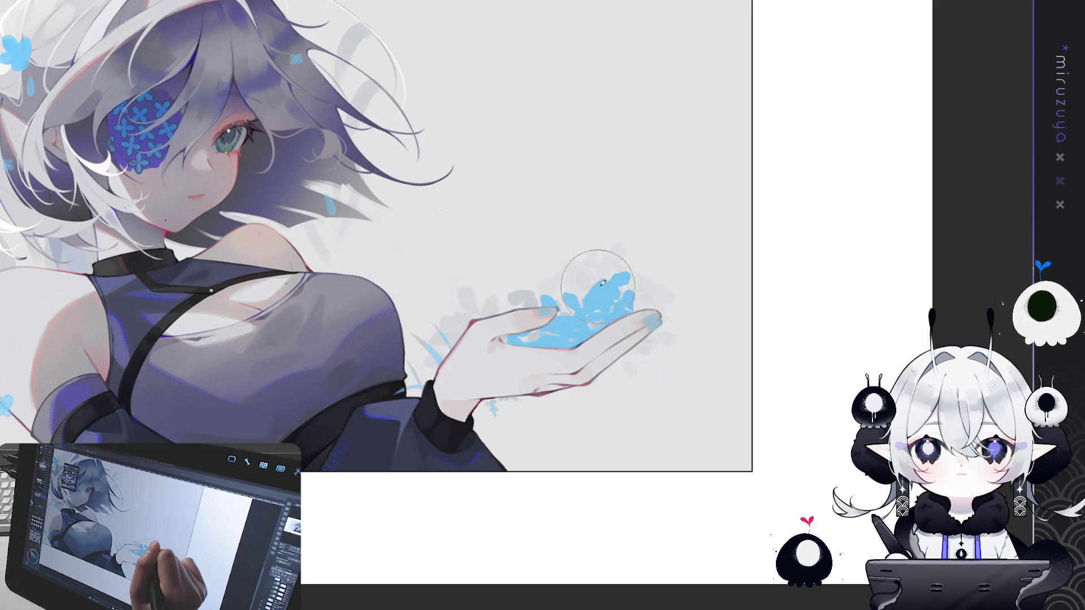
left_click_drag(564, 295, 599, 292)
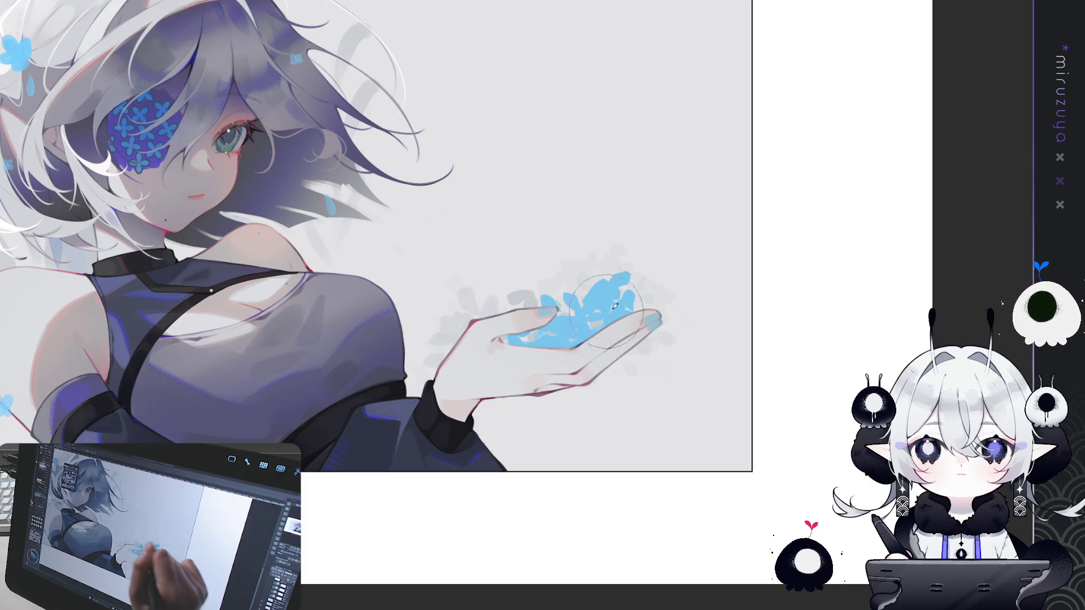
left_click_drag(624, 455, 629, 411)
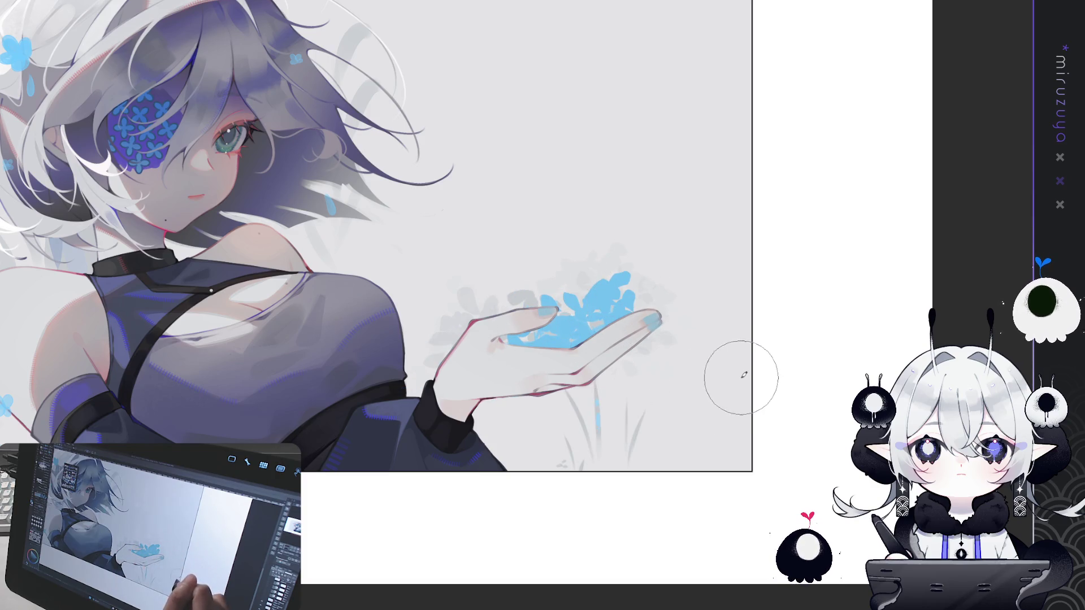
Remove the grass strokes, reshape the cluster into distinct blue petals, and spray grey speckles above
key("ctrl+z")
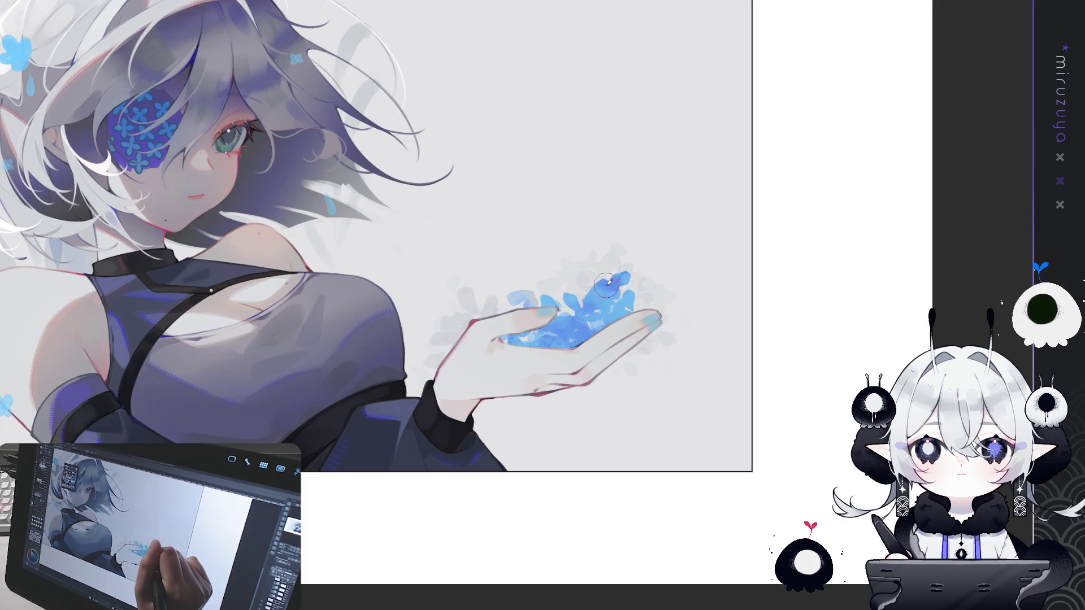
left_click_drag(609, 279, 621, 286)
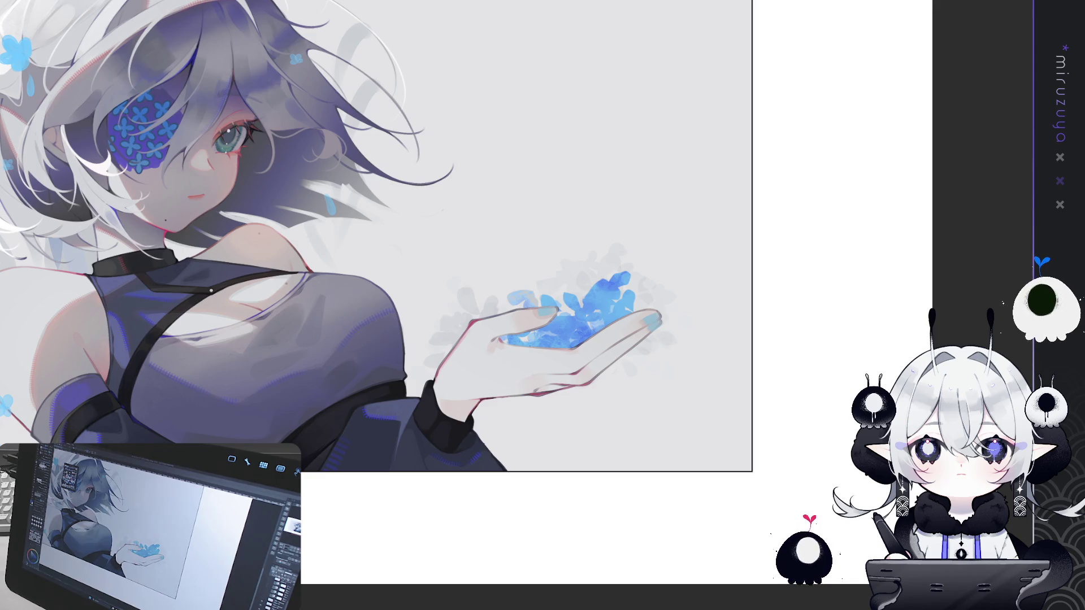
left_click_drag(541, 318, 514, 305)
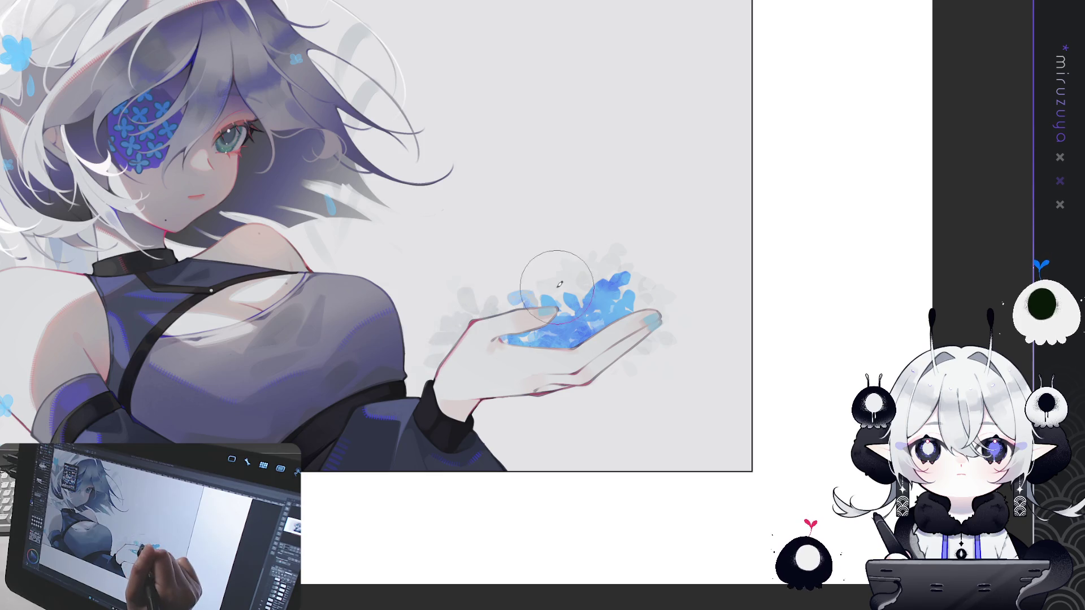
left_click_drag(526, 282, 622, 215)
Undo the grey speckle spray above the petals and zoom in on the artwork
key("ctrl+z")
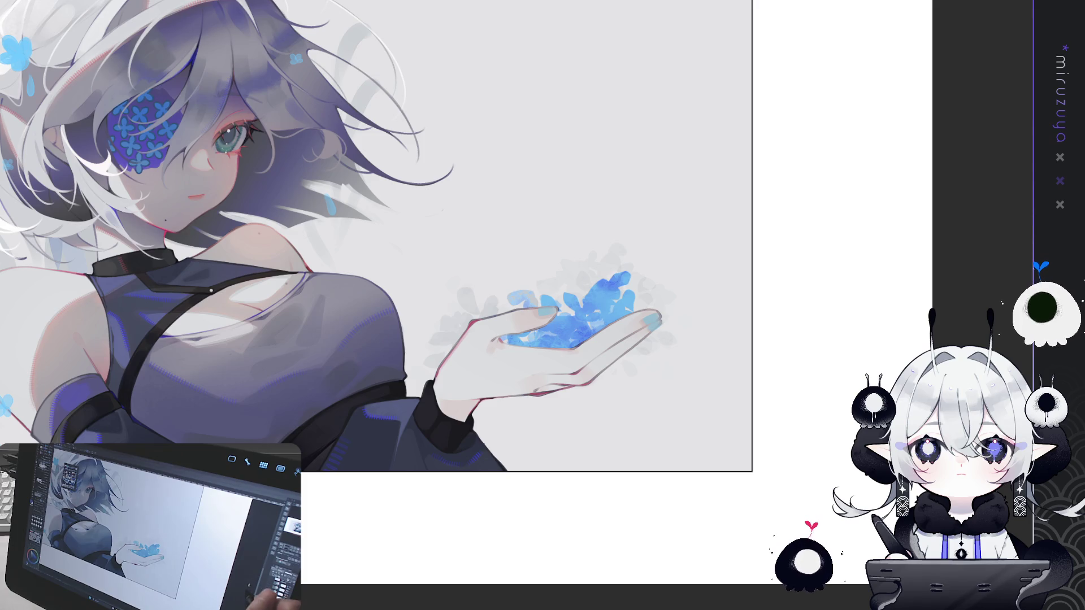
key("ctrl+plus")
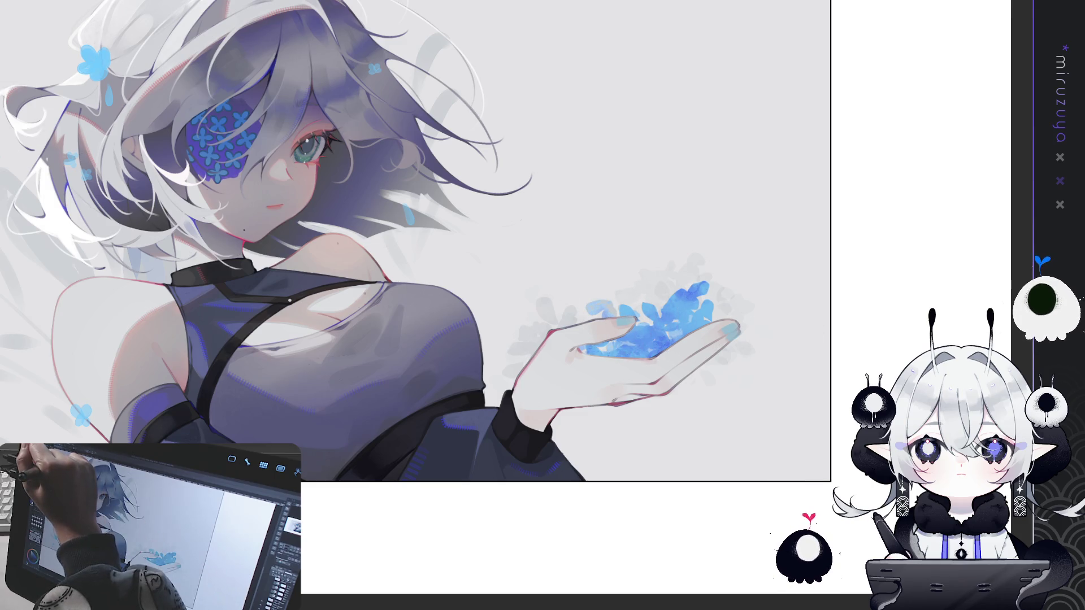
Paint small blue petals below and right of the hand, undoing the unwanted strokes
left_click_drag(650, 274, 668, 305)
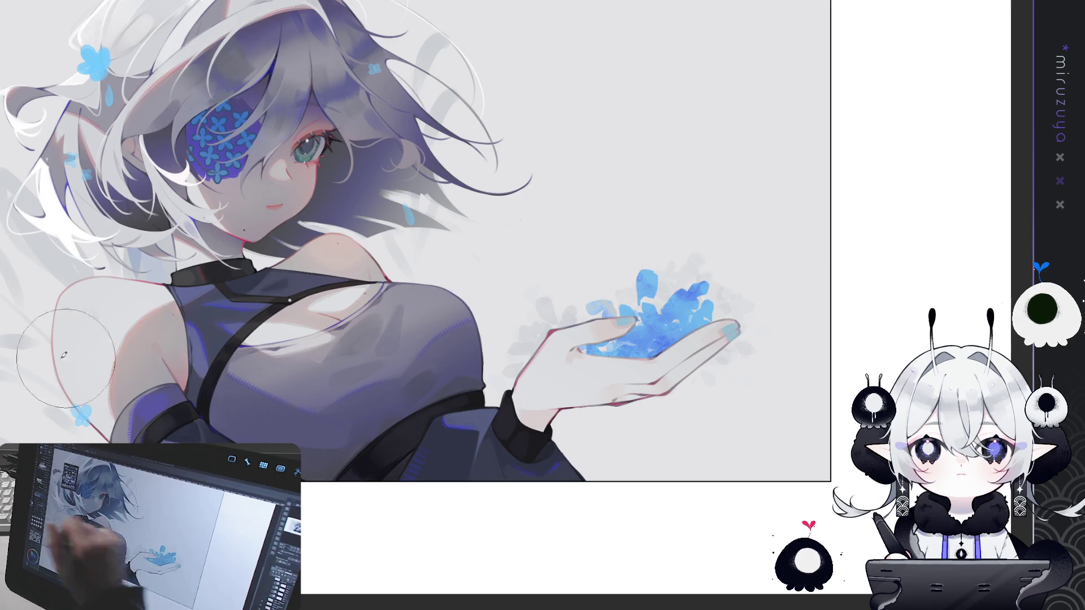
key("ctrl+z")
mouse_move(699, 425)
left_mouse_down()
mouse_move(717, 419)
mouse_move(714, 390)
mouse_move(740, 424)
left_mouse_up()
key("ctrl+z")
key("ctrl+z")
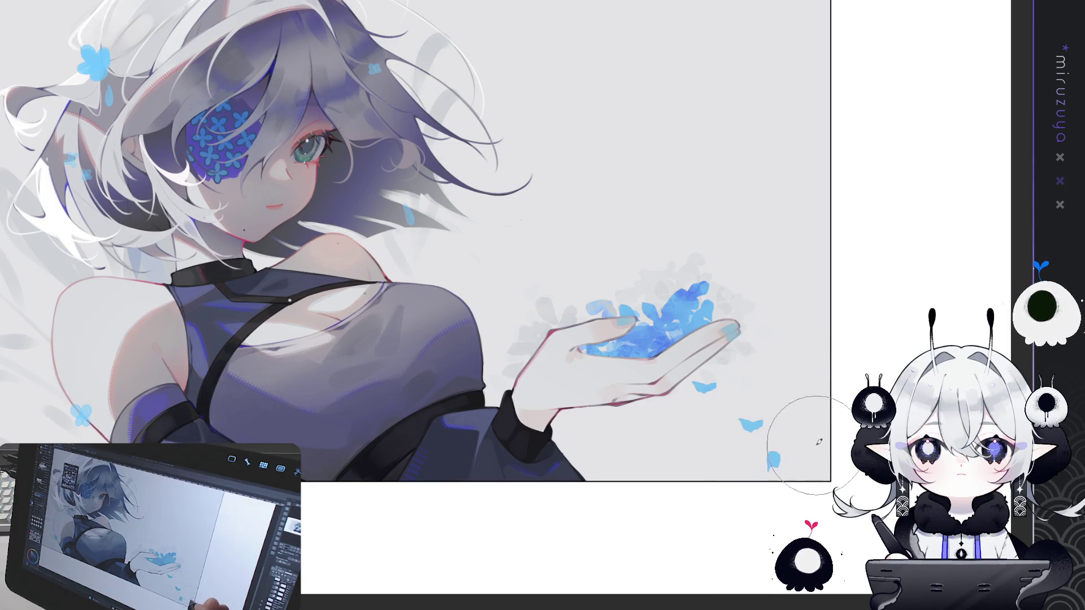
left_click_drag(635, 438, 654, 441)
left_click_drag(775, 470, 790, 457)
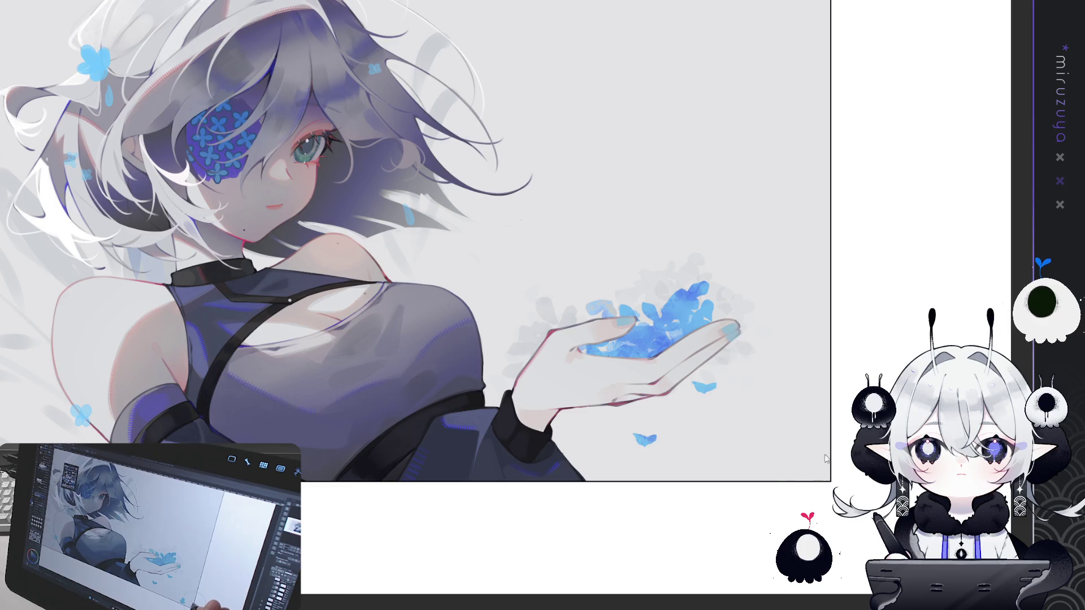
key("ctrl+z")
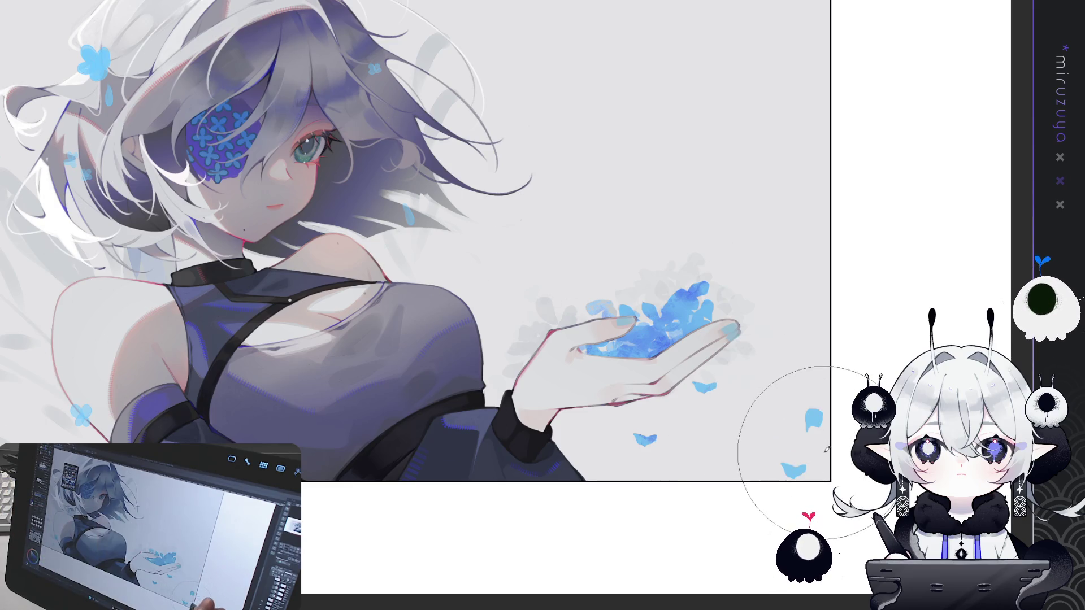
left_click_drag(782, 435, 792, 428)
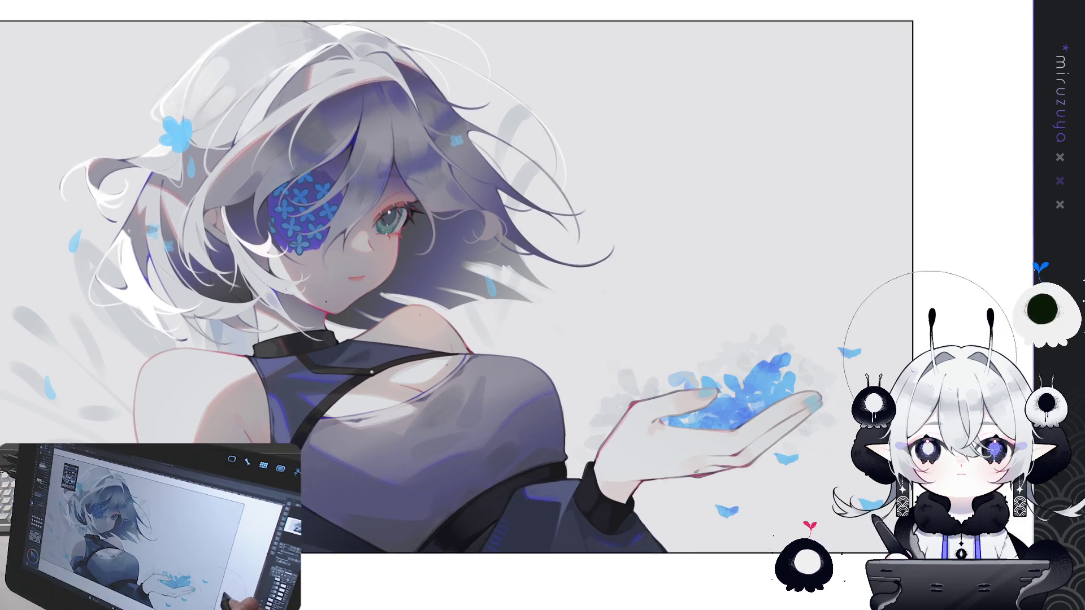
Paint small blue petals to the right of the hand near the fingertips, redoing the first pair
left_click_drag(831, 338, 904, 339)
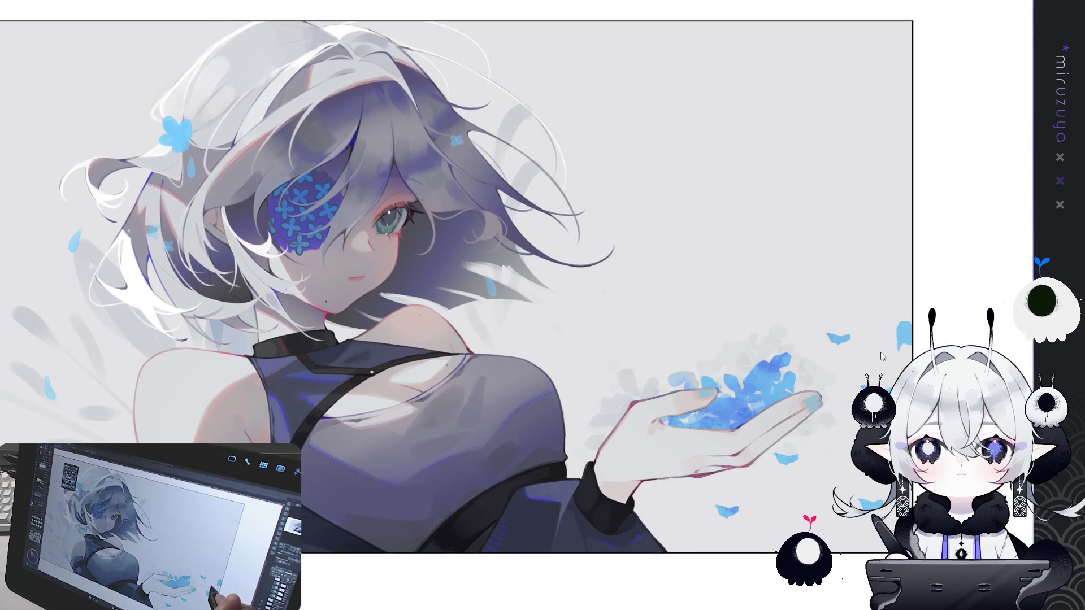
key("ctrl+z")
key("ctrl+z")
left_click_drag(851, 387, 855, 382)
left_click_drag(876, 338, 881, 333)
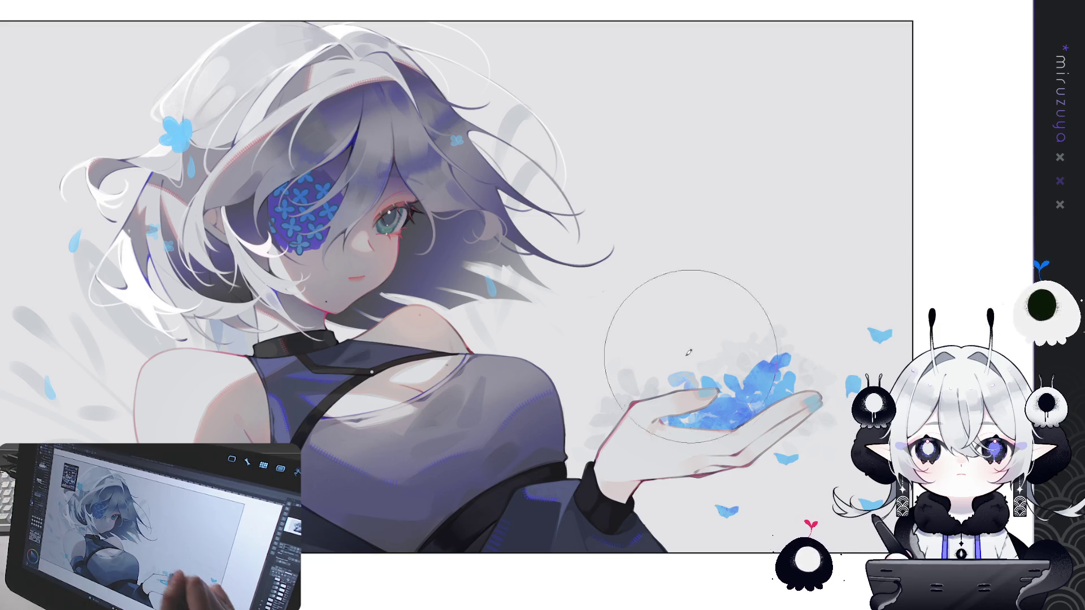
Shrink the brush and dab a tiny blue petal beside the palm edge
key("bracketleft")
key("bracketleft")
key("bracketleft")
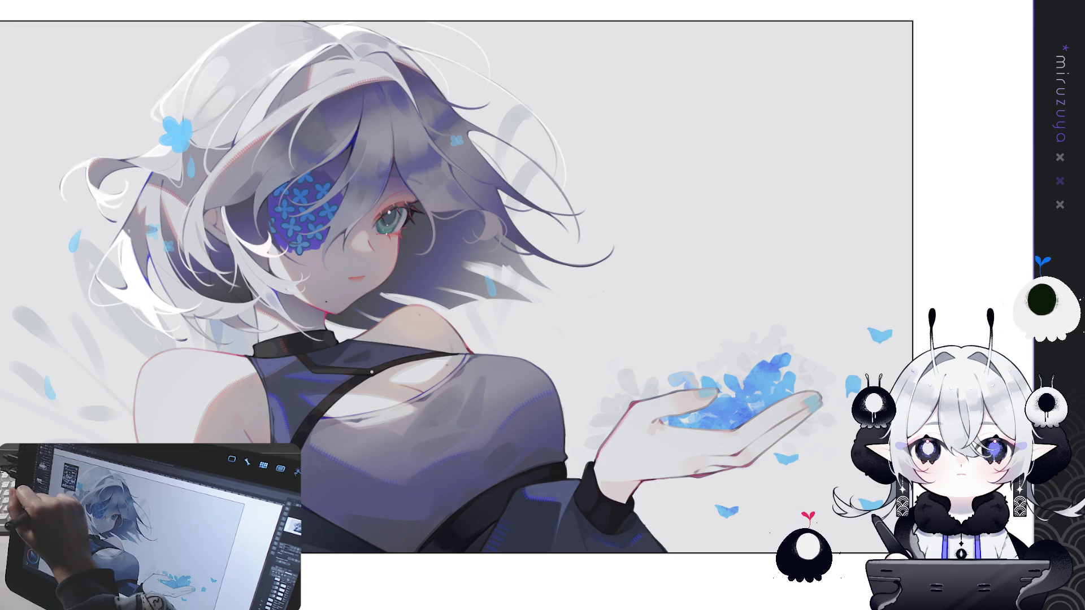
left_click(585, 405)
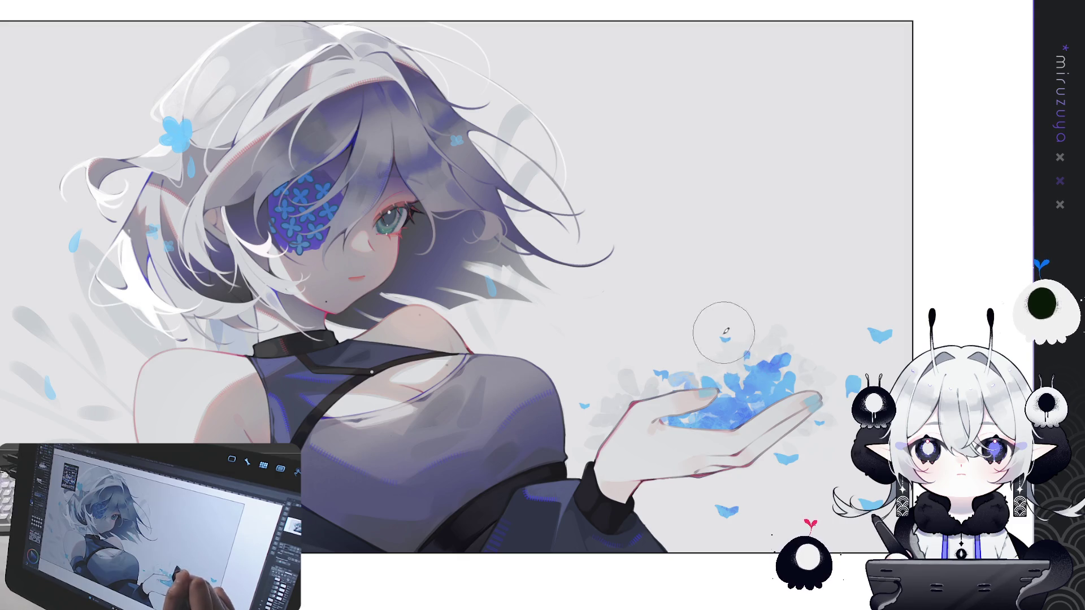
left_click_drag(847, 204, 806, 222)
Dab tiny blue petals above and right of the hand, enlarging the brush partway through
left_click(668, 362)
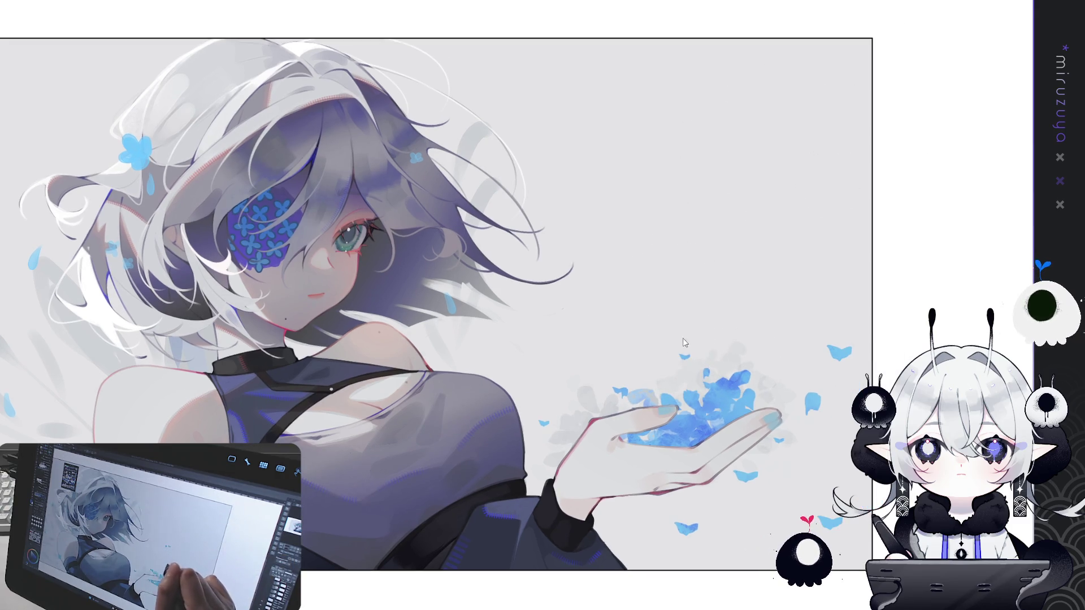
left_click(766, 297)
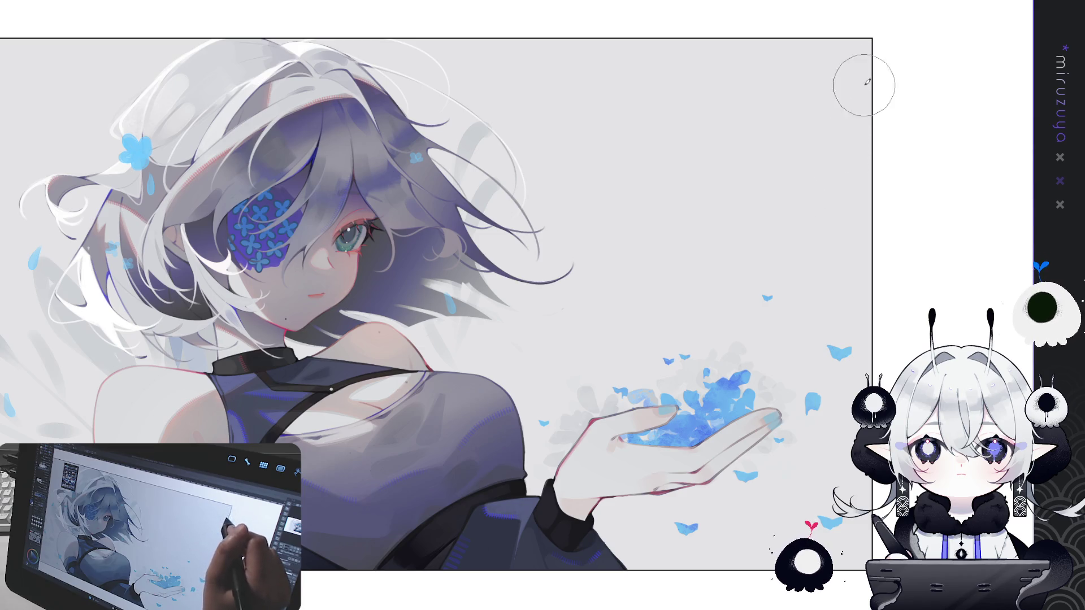
key("bracketright")
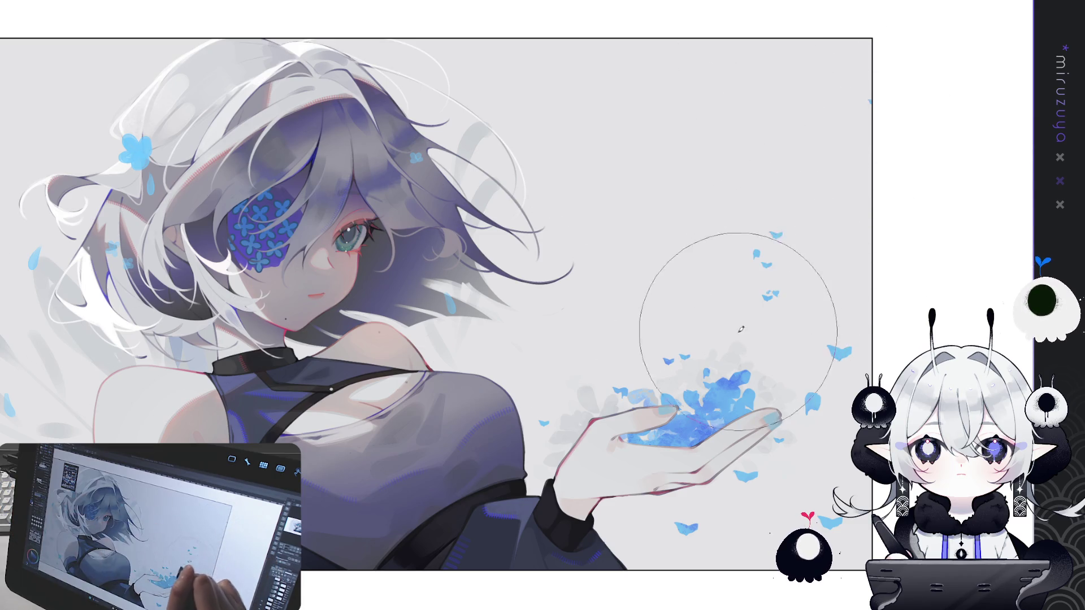
left_click(678, 399)
left_click(746, 275)
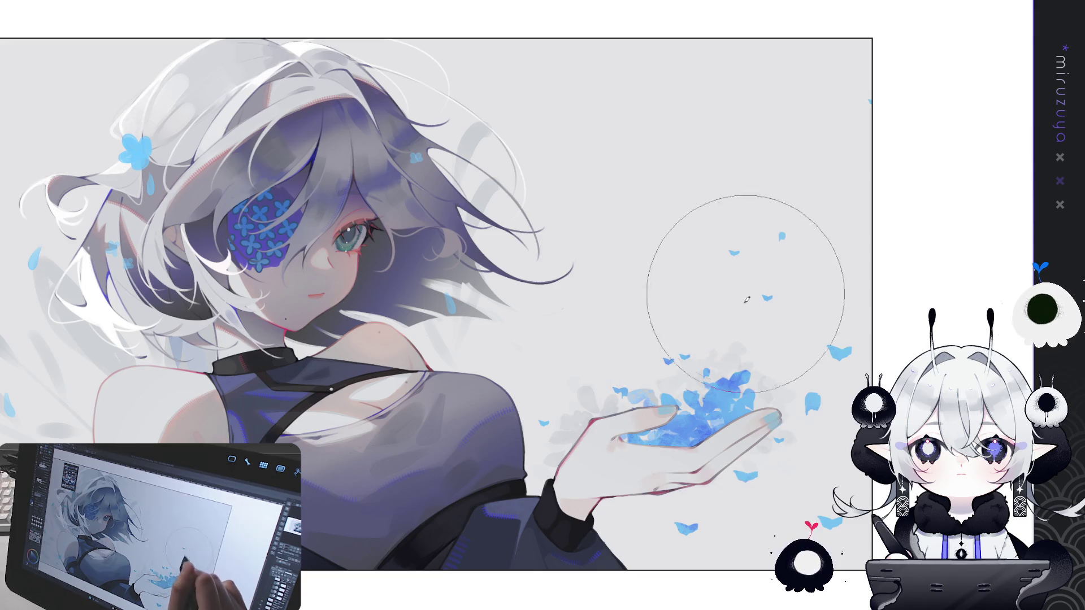
left_click(765, 390)
left_click_drag(769, 393, 824, 350)
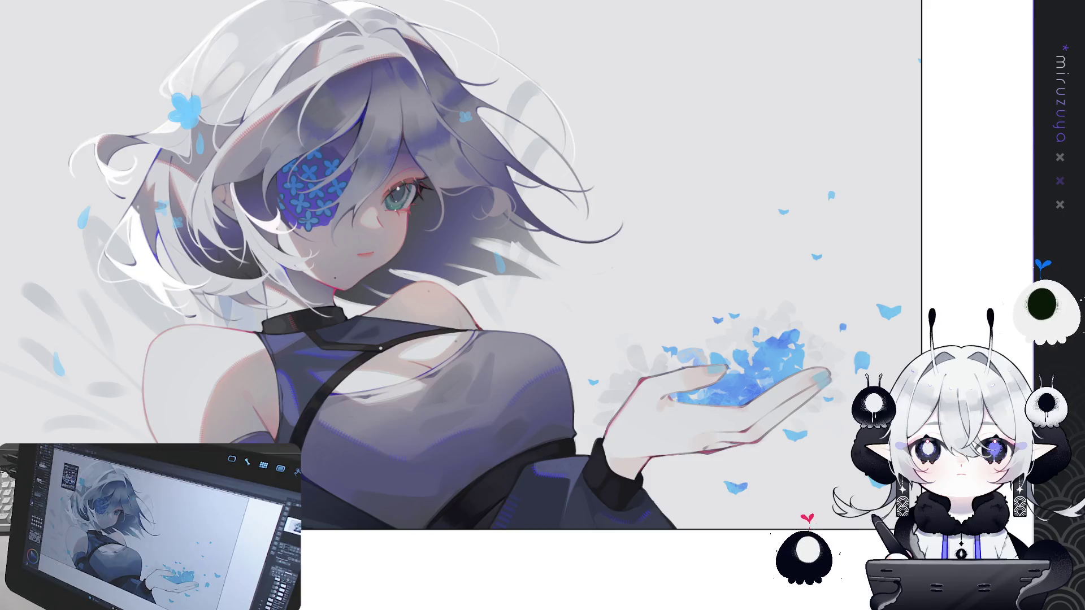
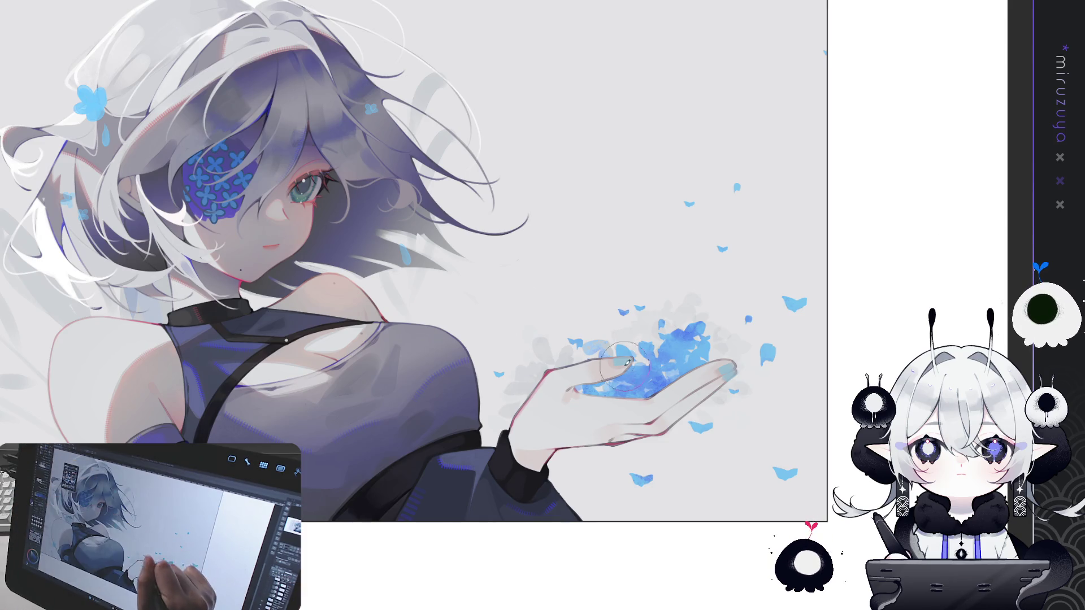
Dab light and dark blue-purple florets above the palm petals, undoing the unwanted purple dabs
mouse_move(616, 353)
left_mouse_down()
mouse_move(700, 316)
mouse_move(643, 356)
mouse_move(616, 333)
mouse_move(610, 345)
mouse_move(700, 329)
mouse_move(672, 317)
mouse_move(705, 308)
mouse_move(711, 323)
mouse_move(650, 319)
mouse_move(708, 300)
mouse_move(700, 317)
mouse_move(724, 365)
left_mouse_up()
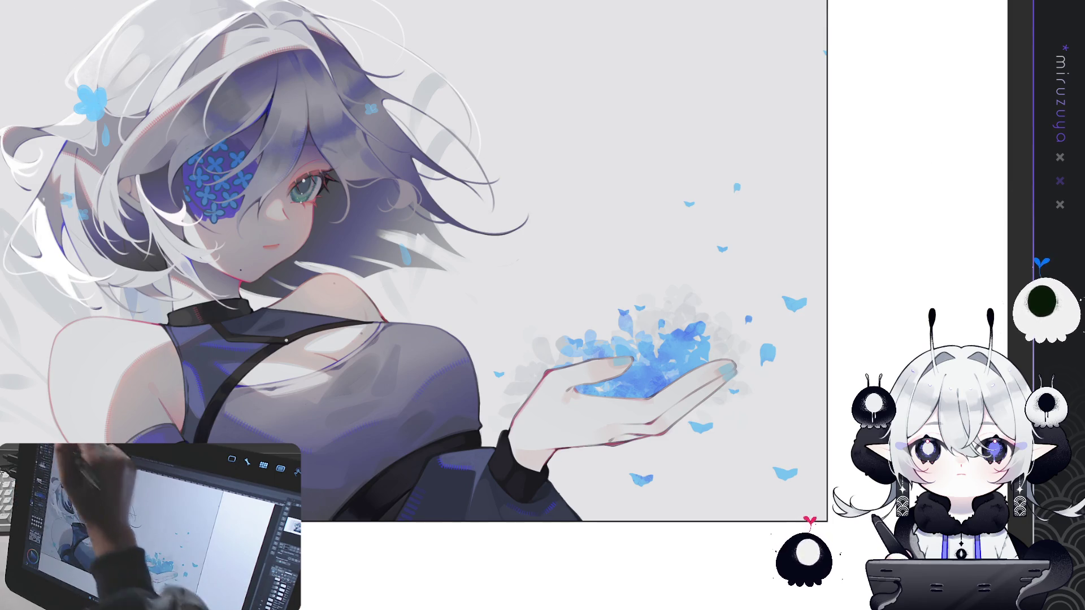
mouse_move(599, 328)
left_mouse_down()
mouse_move(639, 339)
mouse_move(706, 333)
left_mouse_up()
key("ctrl+z")
key("ctrl+z")
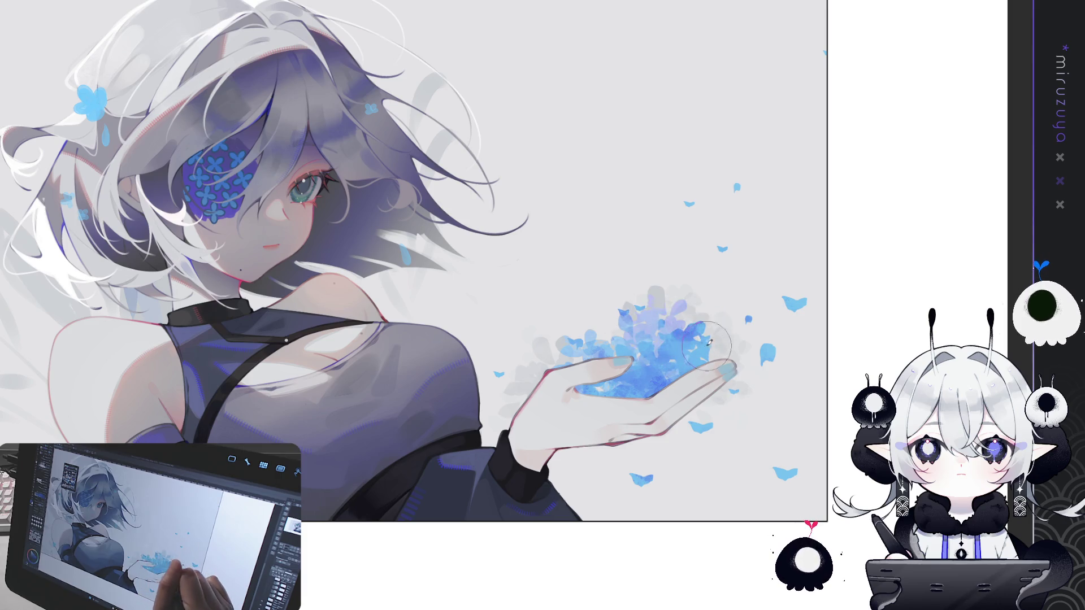
left_click_drag(638, 339, 712, 333)
mouse_move(587, 339)
left_mouse_down()
mouse_move(655, 336)
mouse_move(694, 352)
mouse_move(723, 339)
left_mouse_up()
key("ctrl+z")
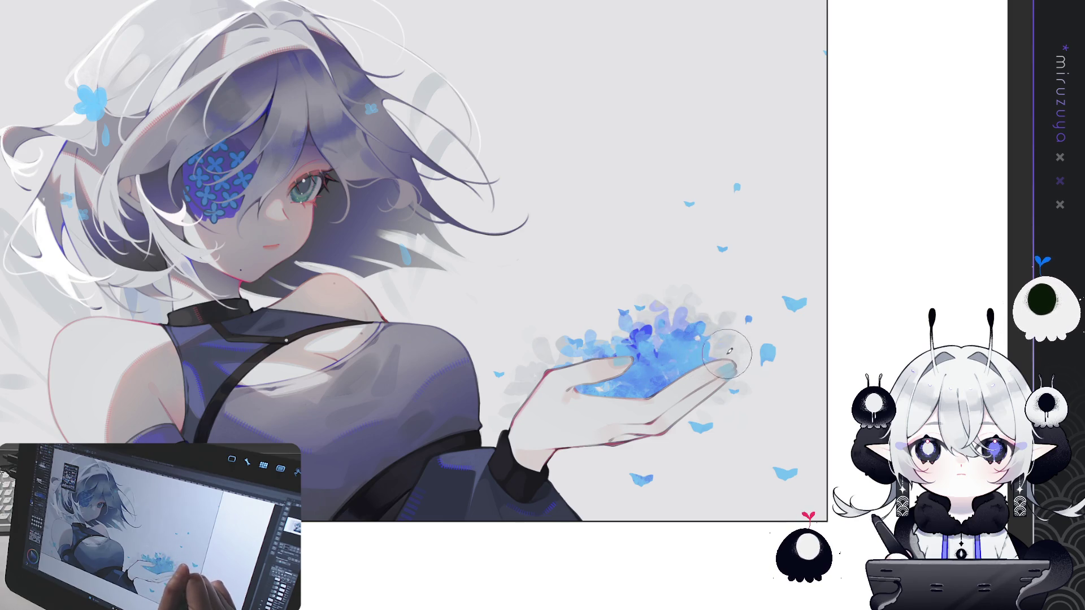
Add dark-blue florets across and around the palm, undoing the over-saturated blue dabs
left_click_drag(565, 359, 610, 367)
left_click_drag(666, 362, 681, 370)
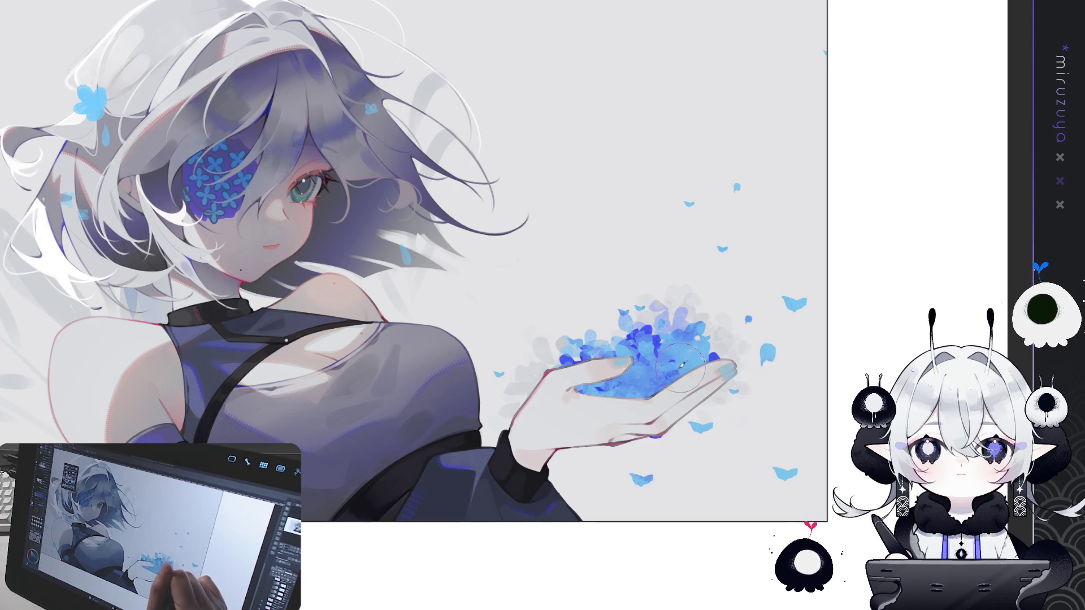
key("ctrl+z")
left_click_drag(599, 384, 684, 390)
mouse_move(565, 390)
left_mouse_down()
mouse_move(598, 362)
mouse_move(576, 365)
mouse_move(604, 369)
left_mouse_up()
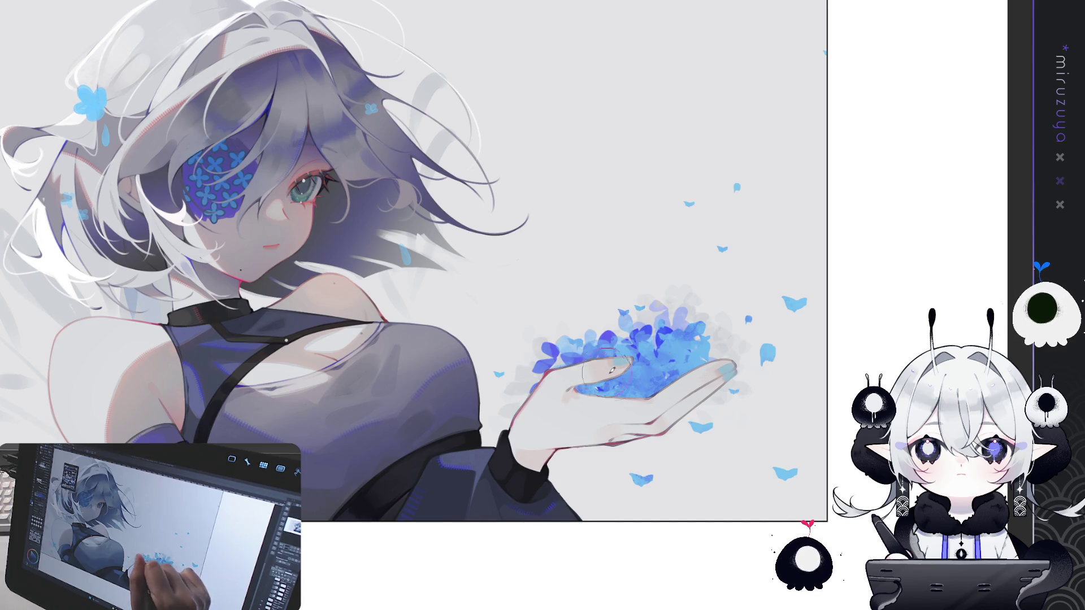
key("ctrl+z")
key("ctrl+z")
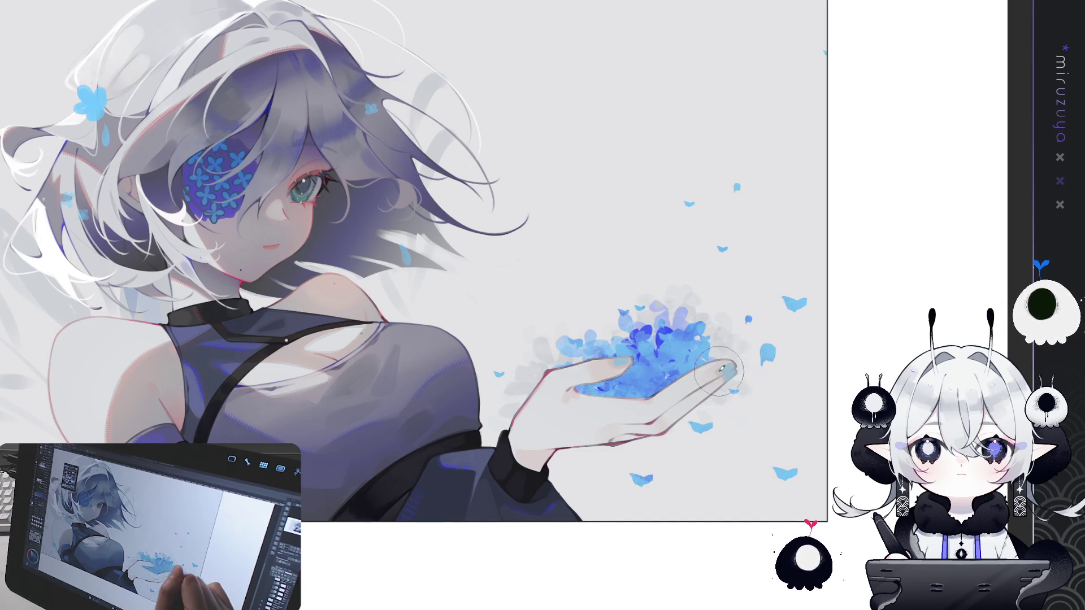
key("ctrl+z")
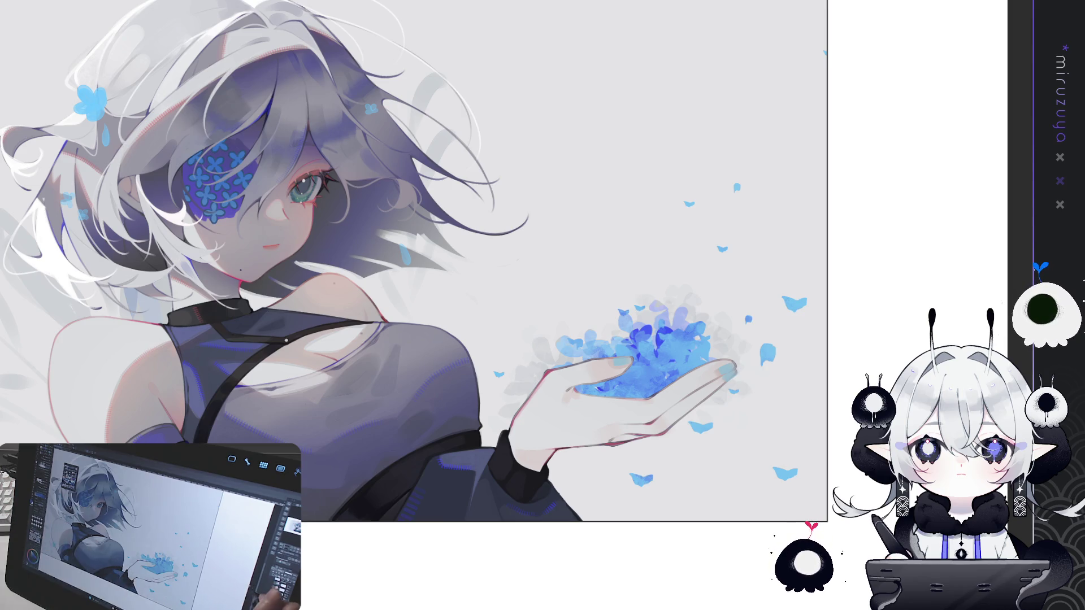
Level the canvas rotation and pan so the whole illustration fits the window
left_click_drag(762, 423, 739, 443)
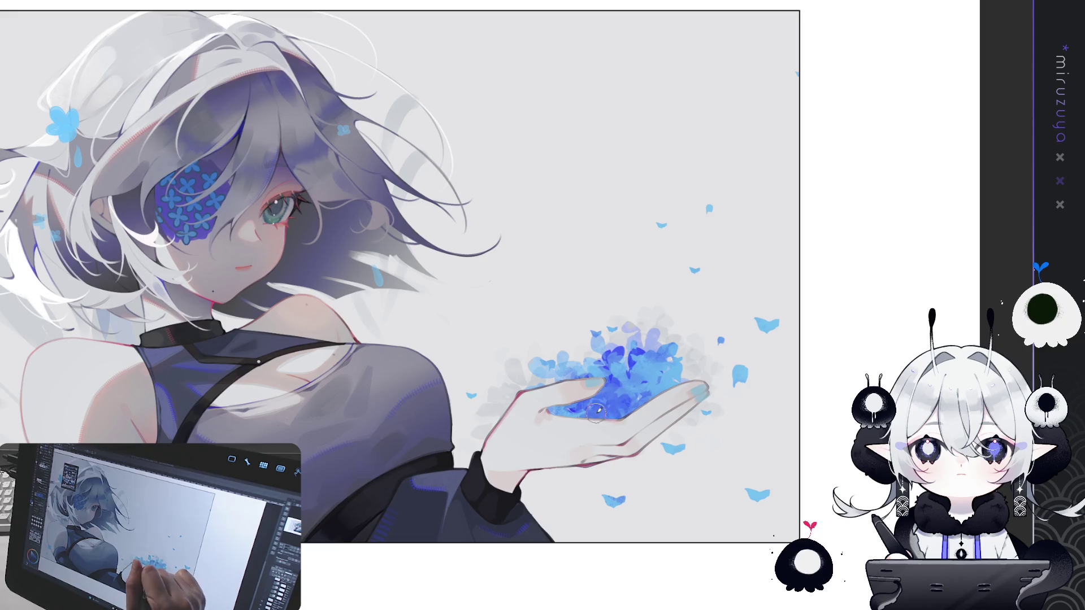
Keep one subtle darker blue pass on the palm florets after undoing trial strokes, then pan toward the face
left_click_drag(574, 407, 621, 415)
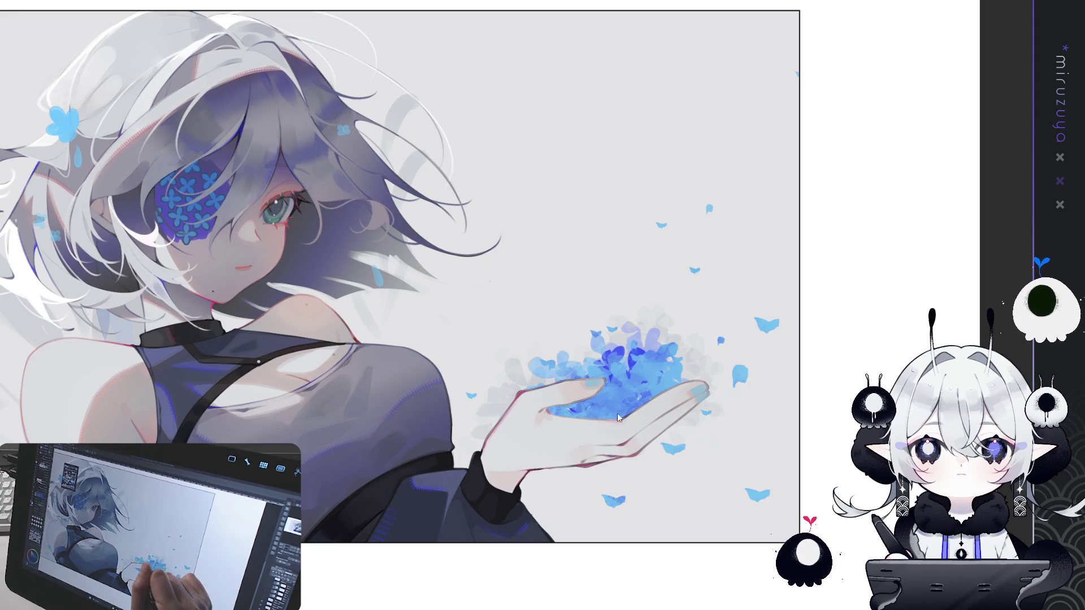
key("ctrl+z")
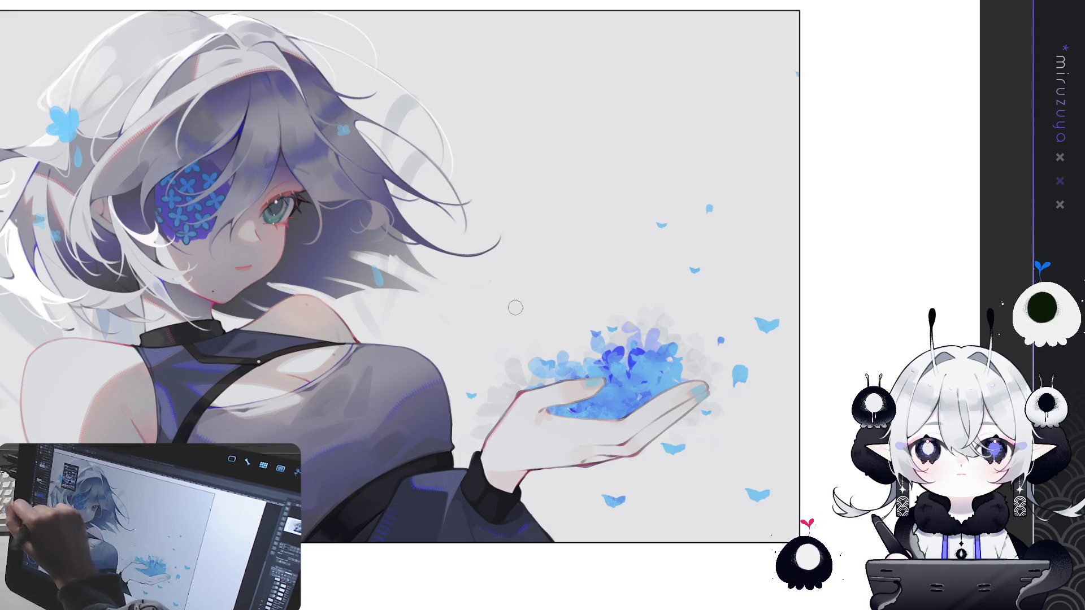
mouse_move(562, 409)
left_mouse_down()
mouse_move(622, 418)
mouse_move(642, 405)
left_mouse_up()
key("ctrl+z")
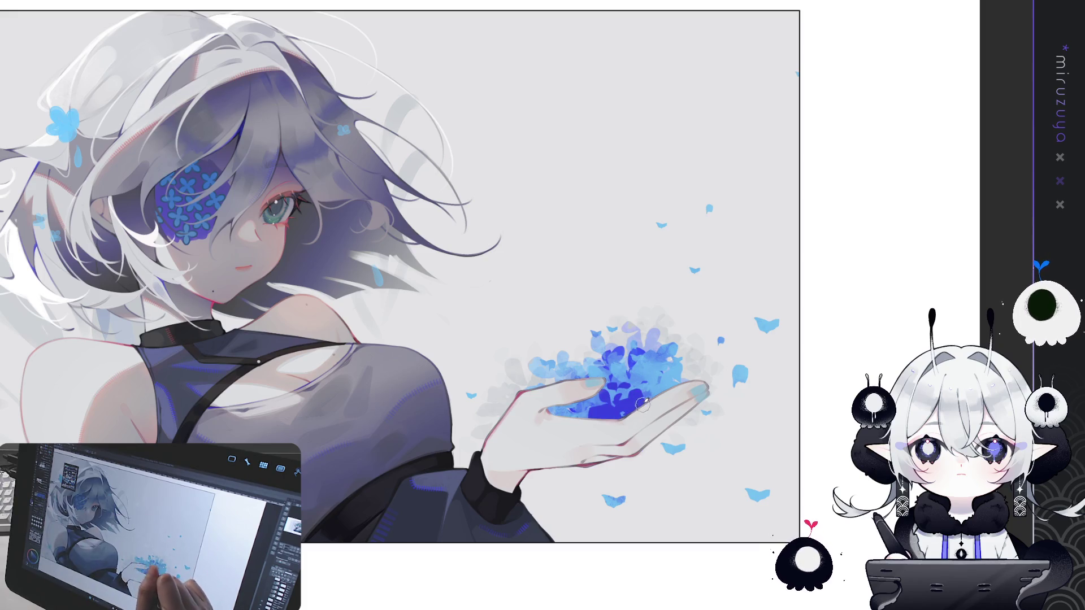
key("ctrl+z")
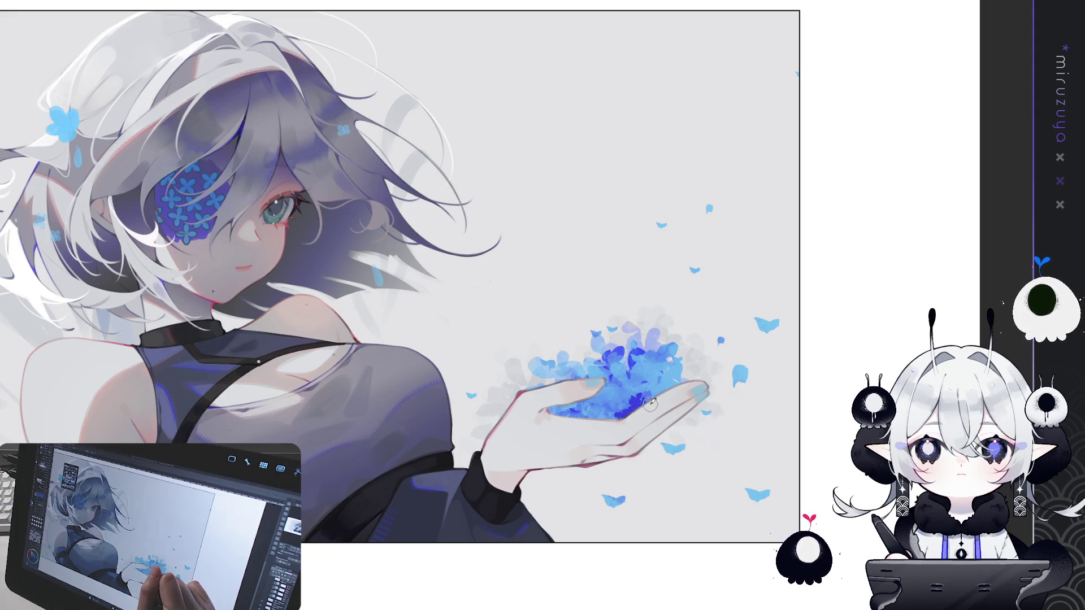
left_click_drag(593, 398, 628, 420)
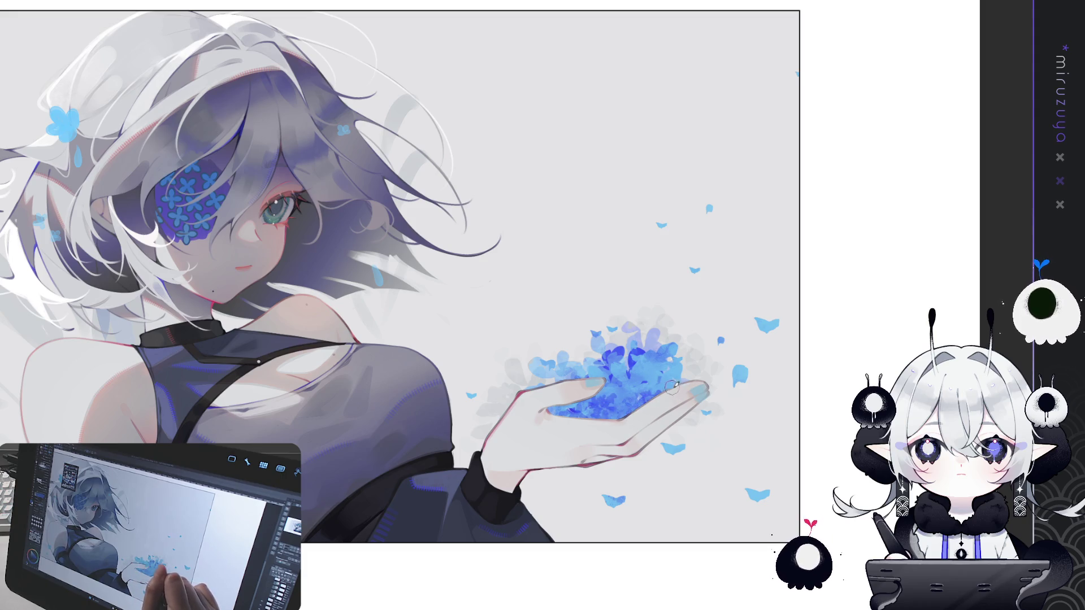
mouse_move(629, 460)
left_mouse_down()
mouse_move(724, 422)
mouse_move(554, 495)
mouse_move(536, 529)
mouse_move(700, 518)
mouse_move(734, 430)
left_mouse_up()
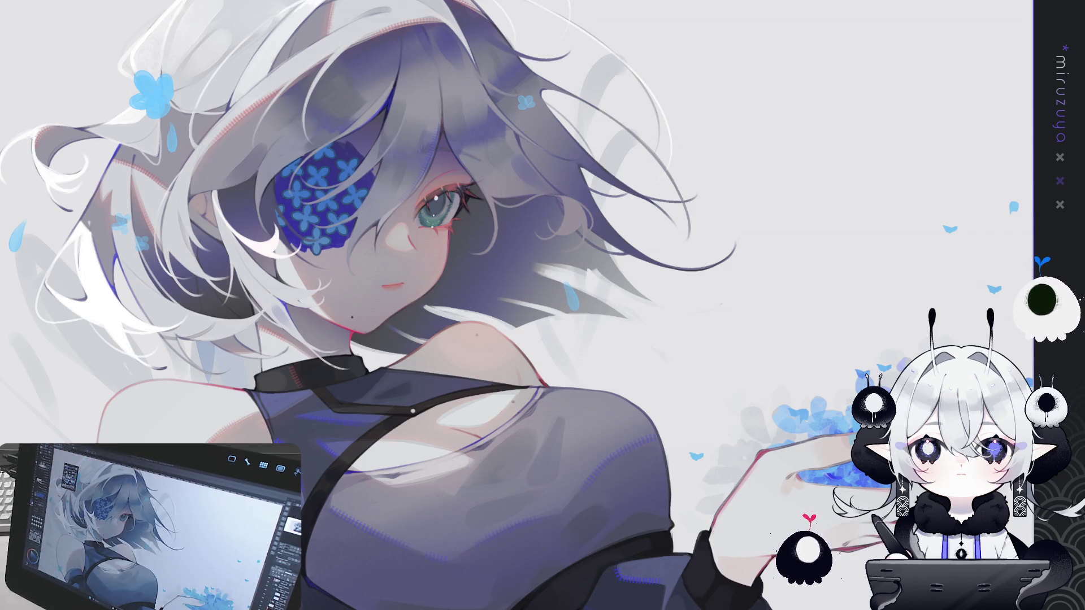
Remove the stray blue flowers painted below the eye patch and zoom in on the face
left_click_drag(288, 232, 311, 268)
key("ctrl+z")
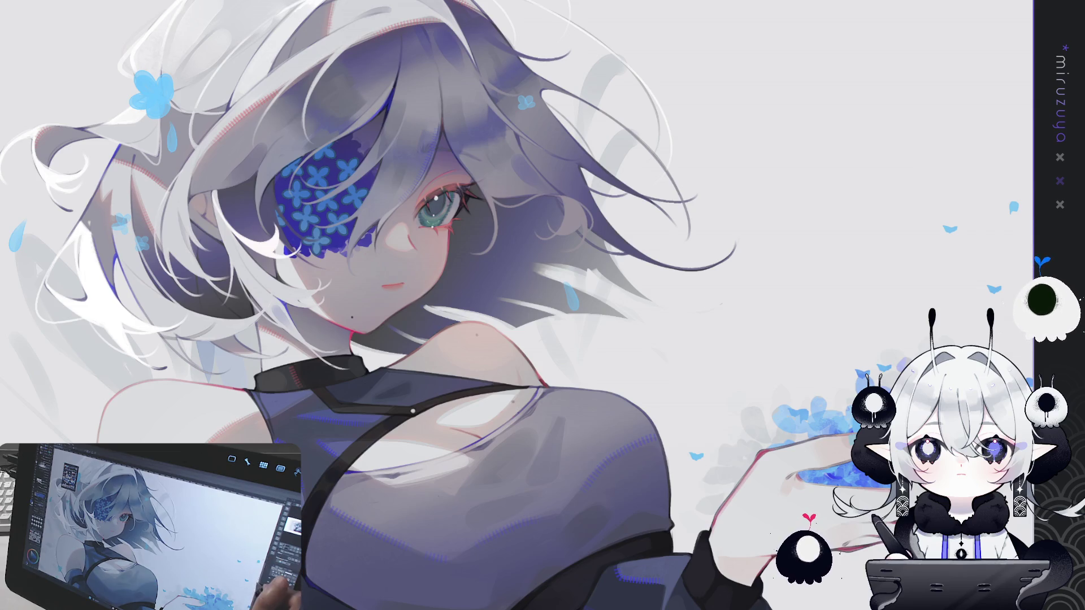
key("ctrl+plus")
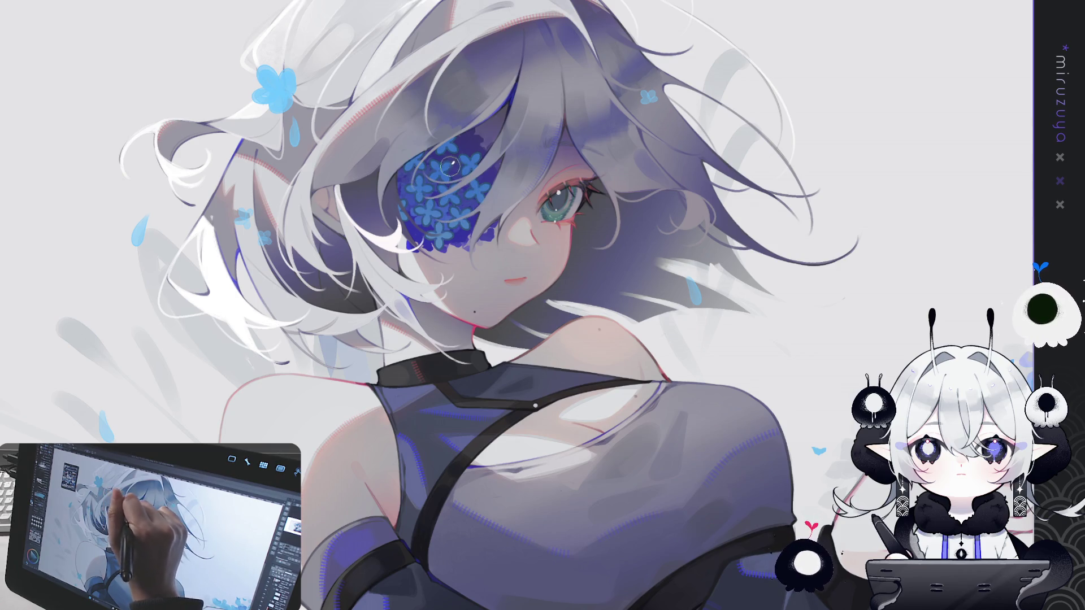
Frame the face, compare the eye patch before and after its florets, then zoom in closer
left_click_drag(90, 300, 73, 309)
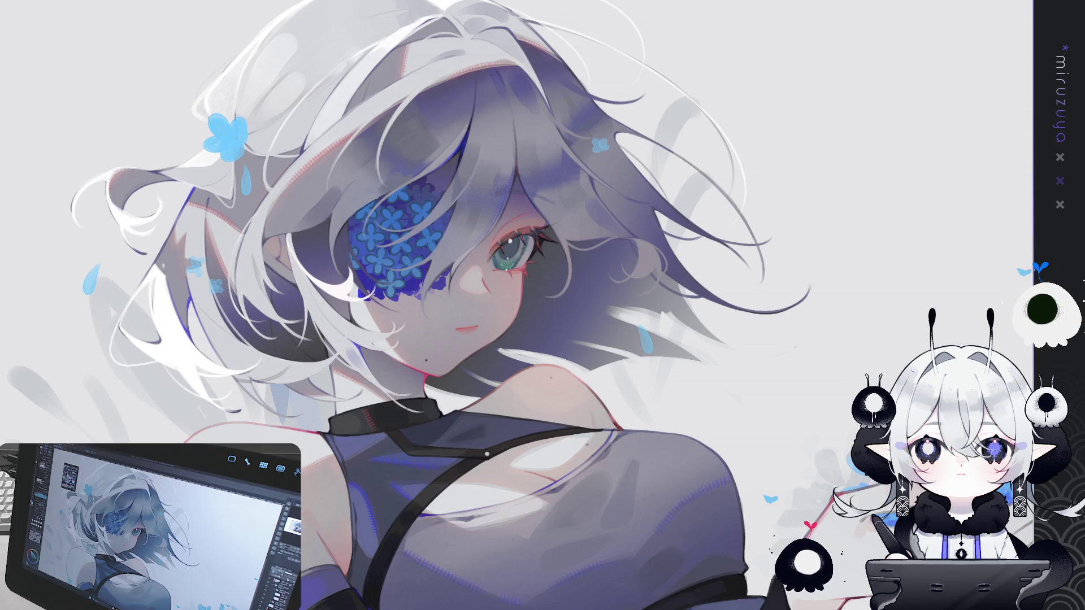
key("ctrl+z")
key("ctrl+y")
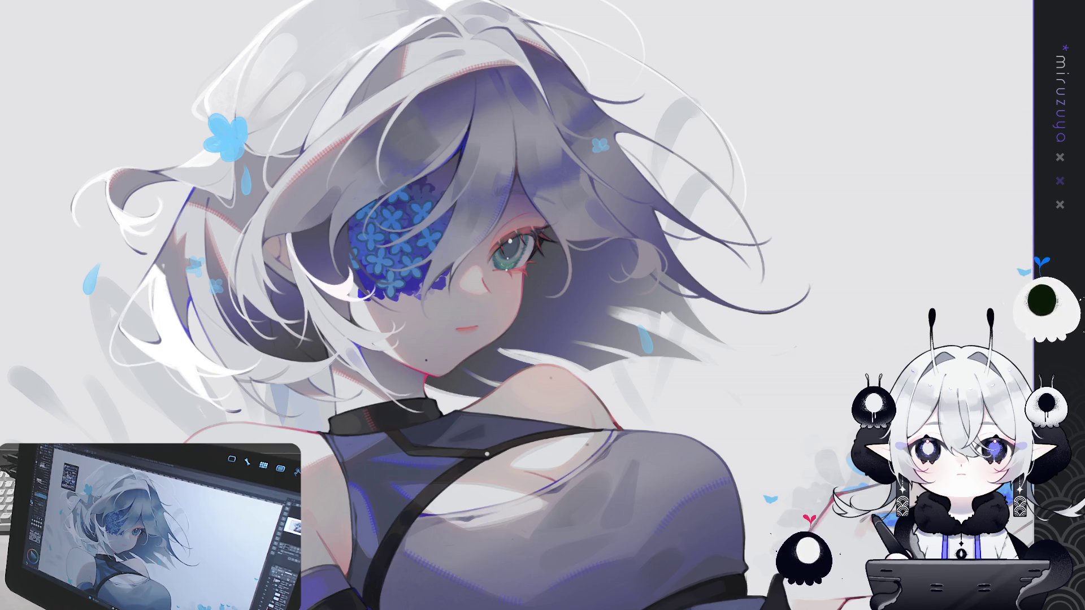
key("ctrl+y")
key("ctrl+z")
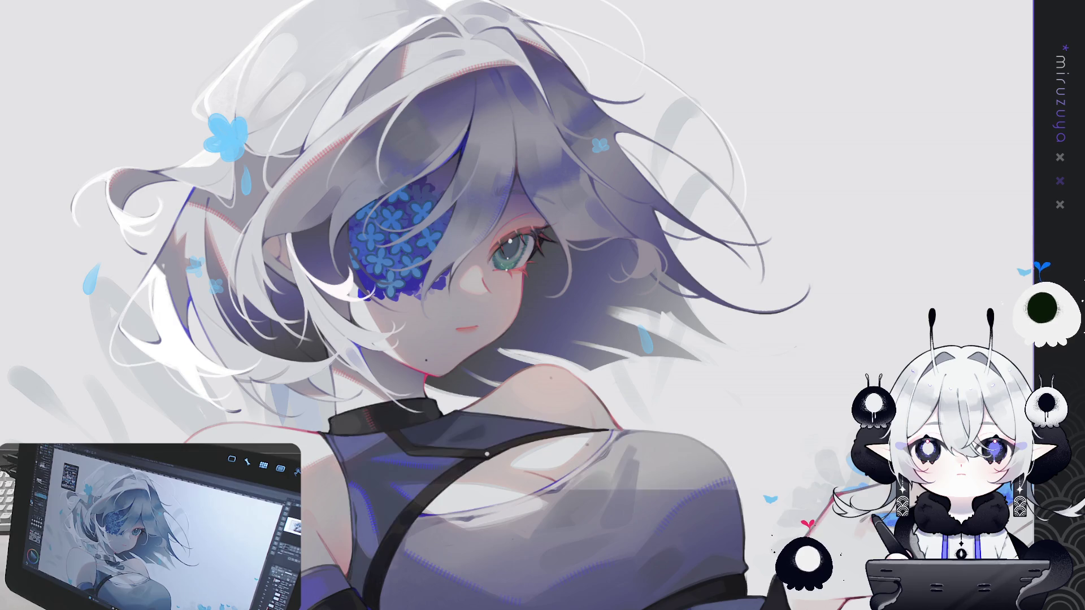
key("ctrl+y")
key("ctrl+z")
key("ctrl+z")
key("ctrl+y")
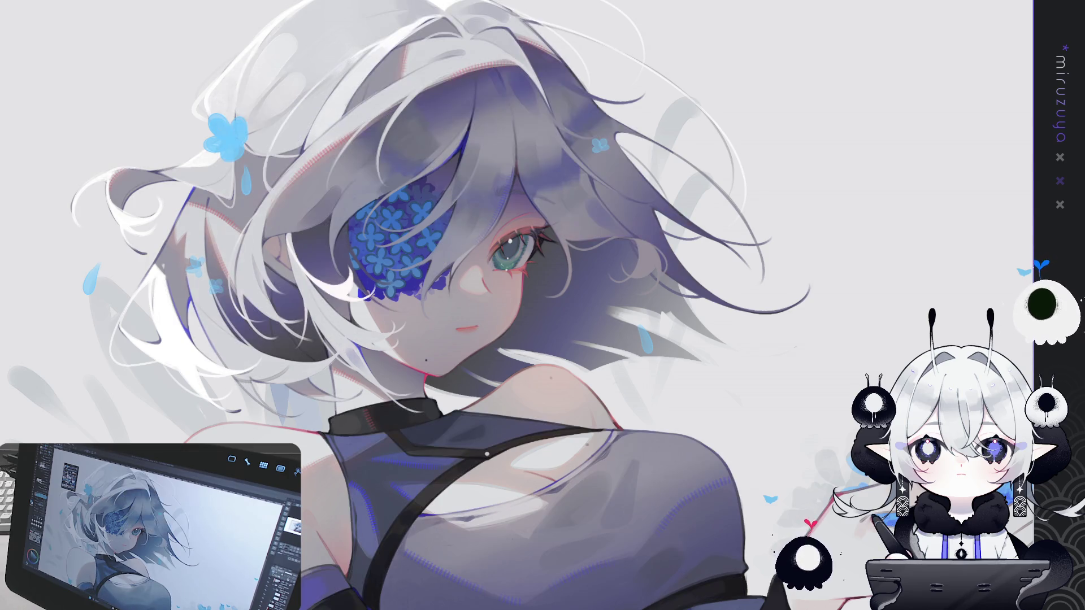
key("ctrl+z")
key("ctrl+y")
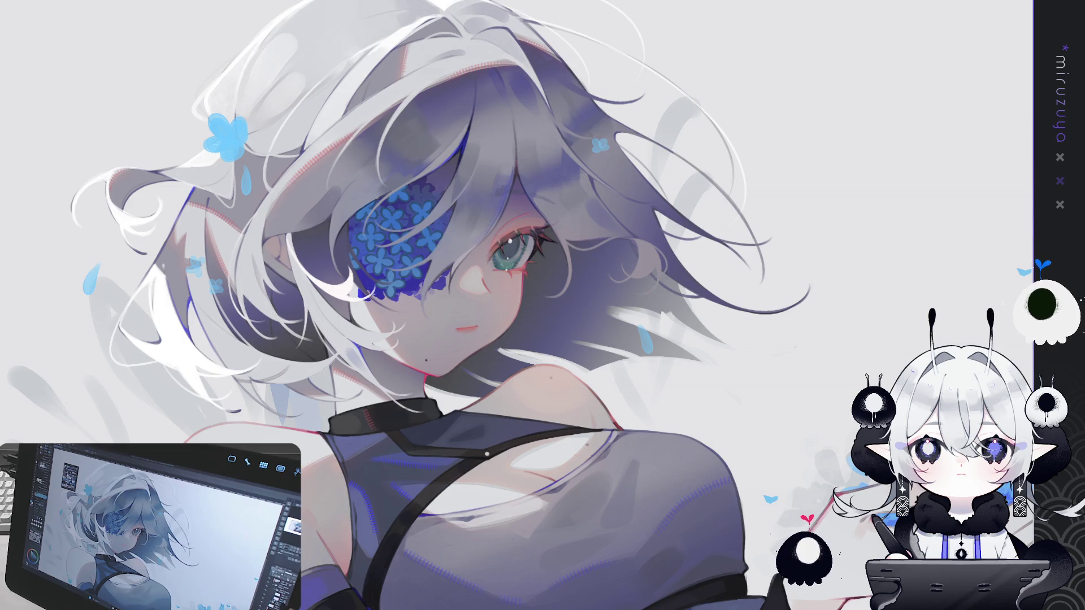
key("ctrl+z")
key("ctrl+y")
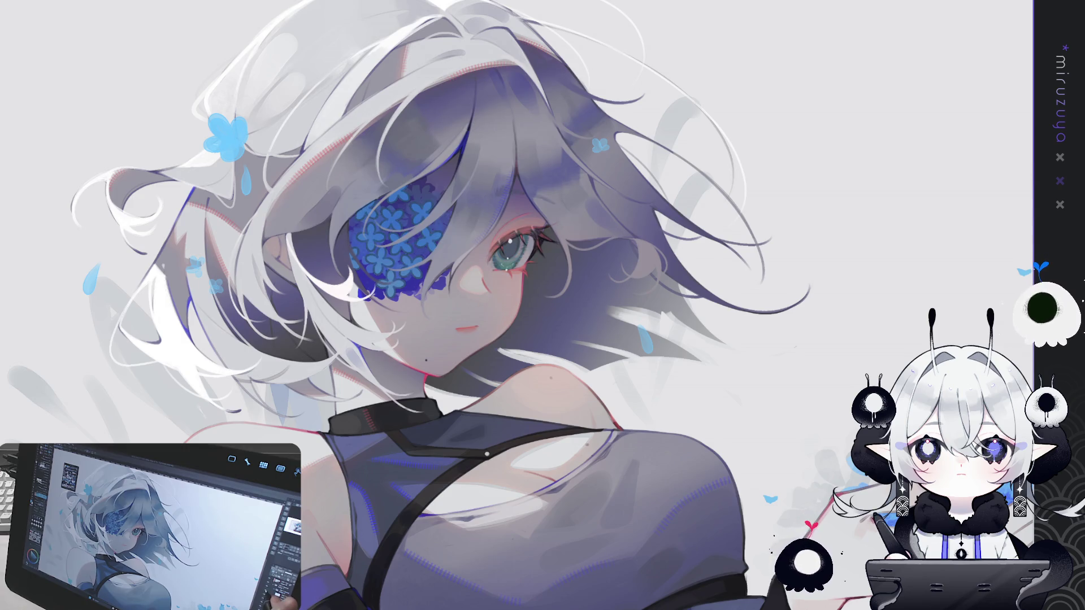
key("ctrl+plus")
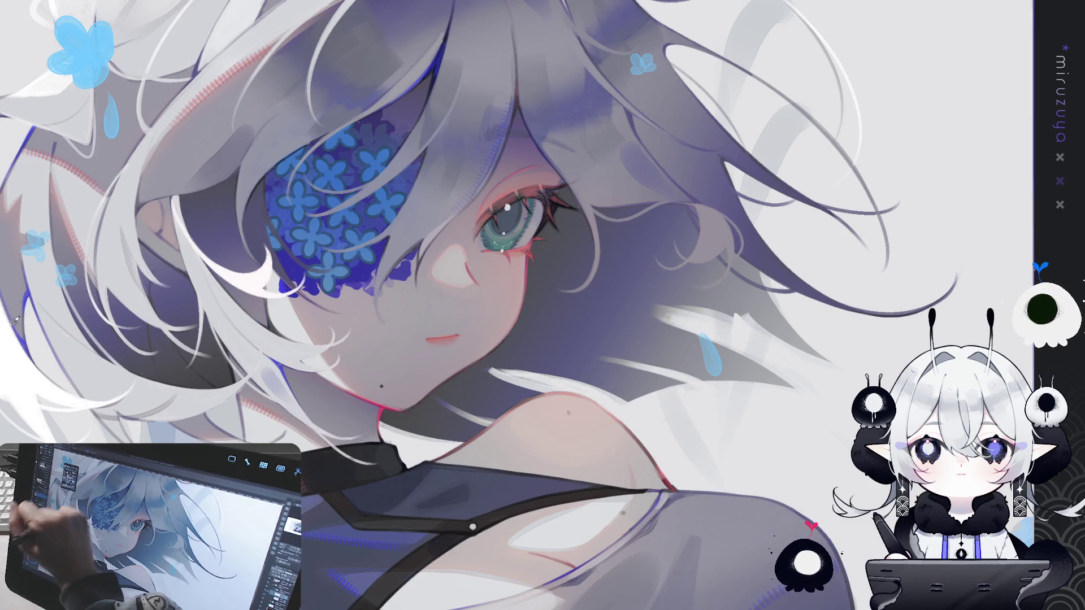
Centre the view on the flower eyepatch and zoom in on it
left_click_drag(294, 269, 351, 296)
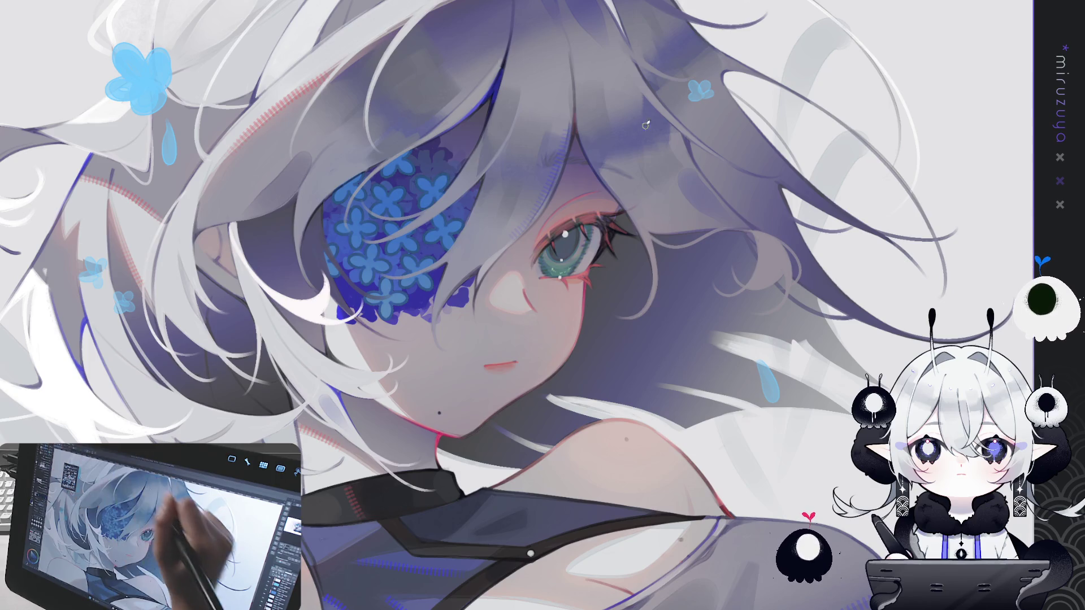
mouse_move(685, 336)
left_mouse_down()
mouse_move(615, 360)
mouse_move(725, 409)
left_mouse_up()
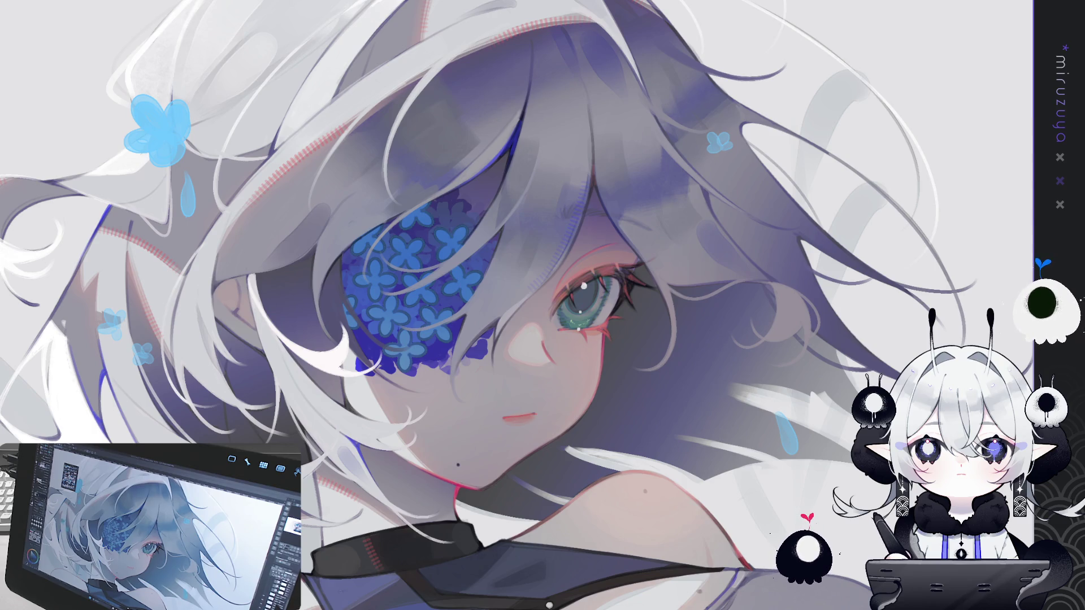
key("ctrl+plus")
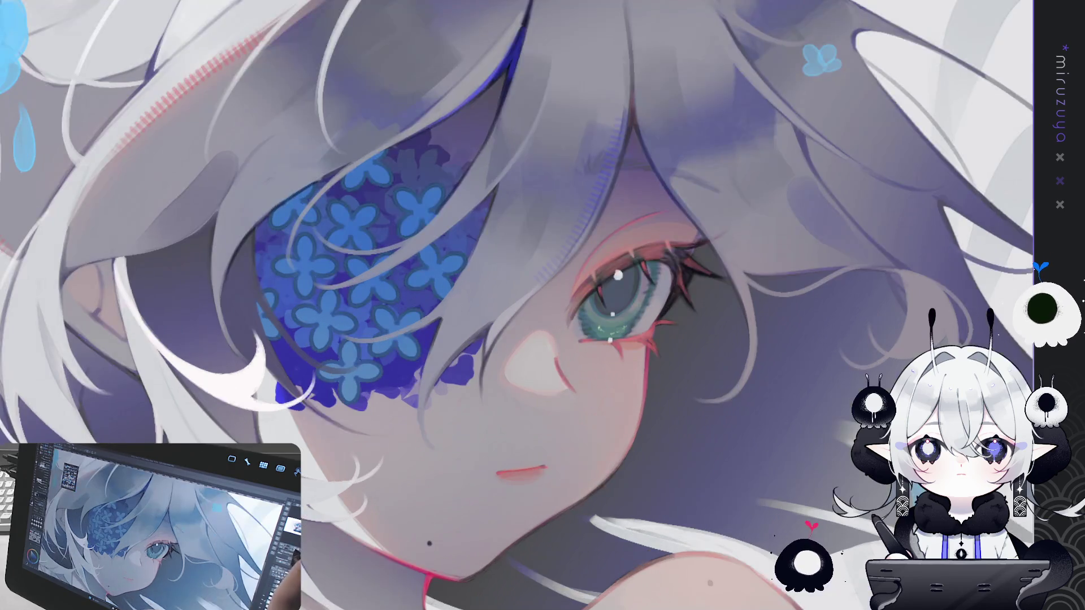
key("asciicircum")
key("asciicircum")
key("asciicircum")
key("ctrl+plus")
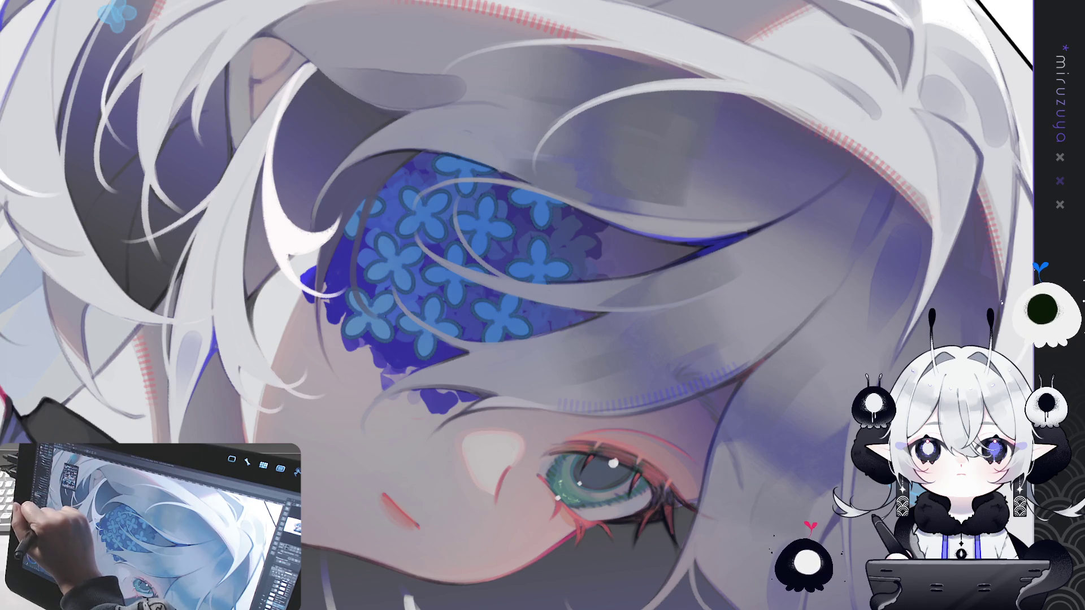
key("asciicircum")
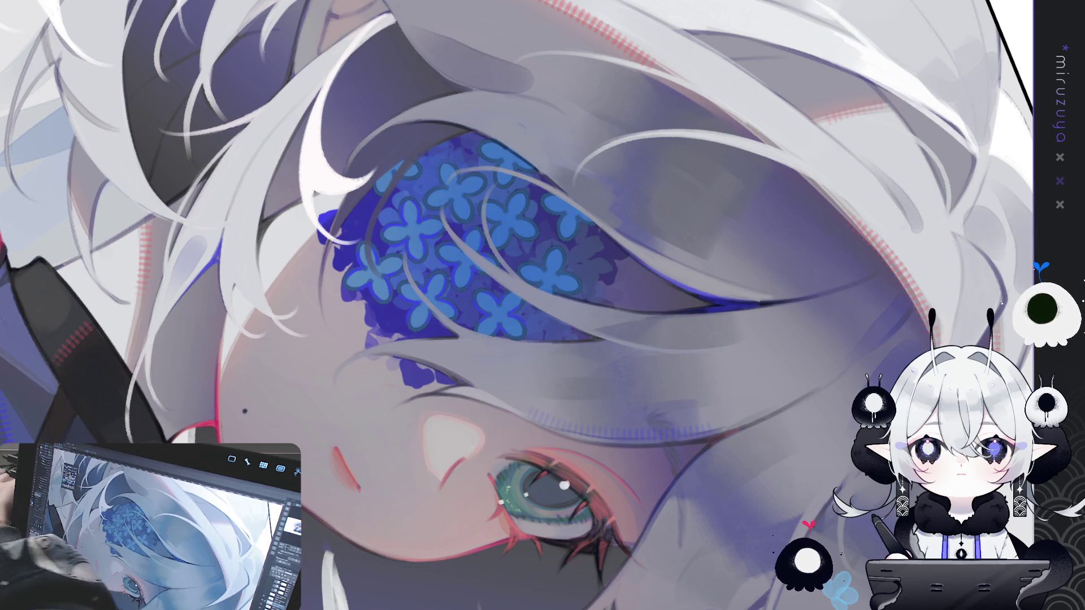
left_click_drag(541, 286, 540, 308)
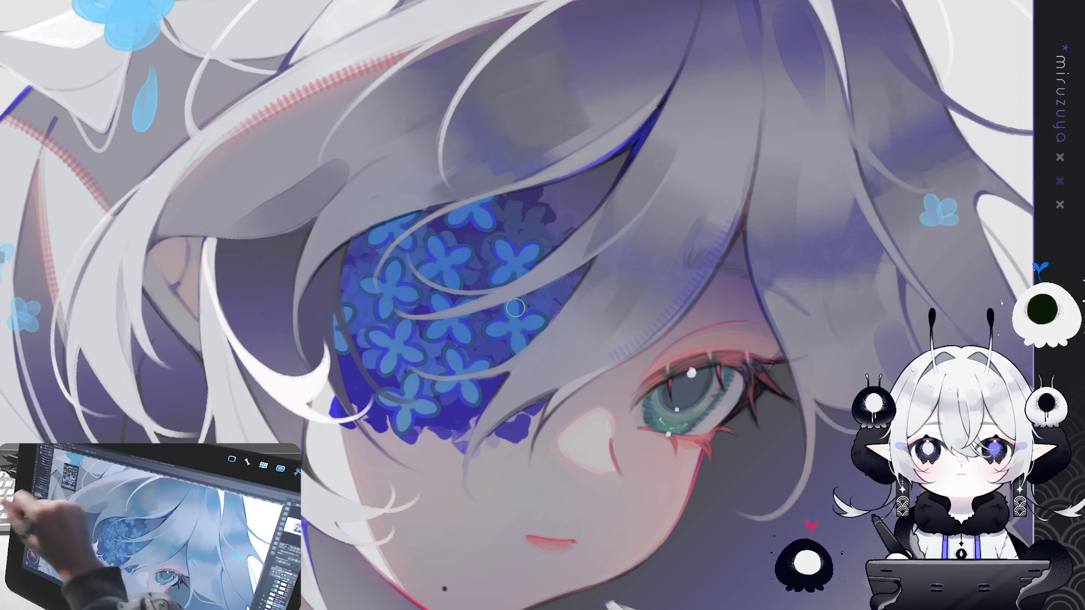
Dab tiny pale florets into the eyepatch's dark gaps, from upper right to the bottom edge
left_click_drag(433, 245, 439, 255)
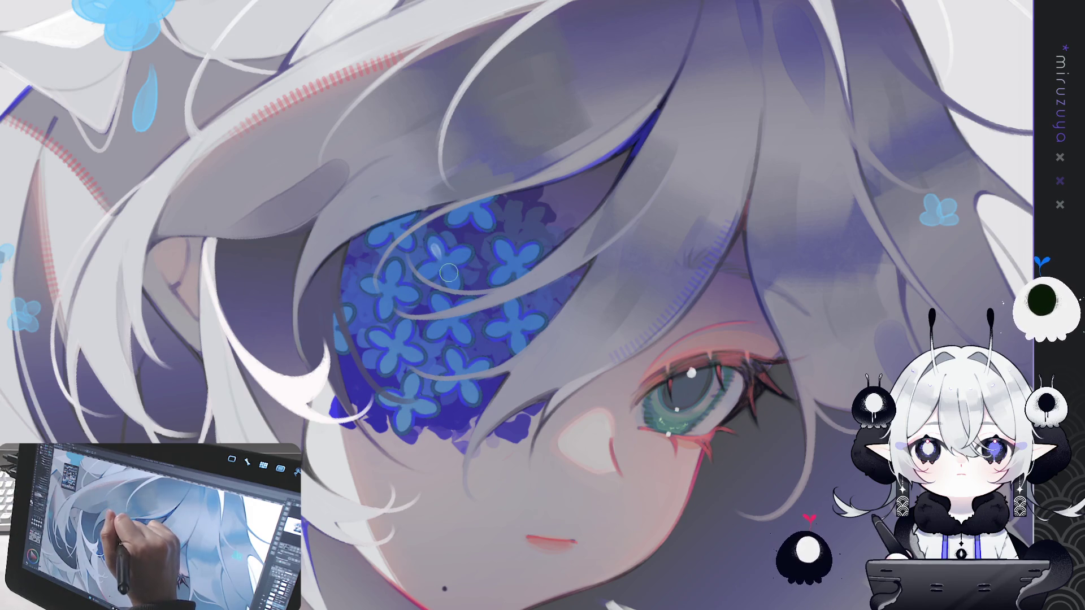
key("ctrl+z")
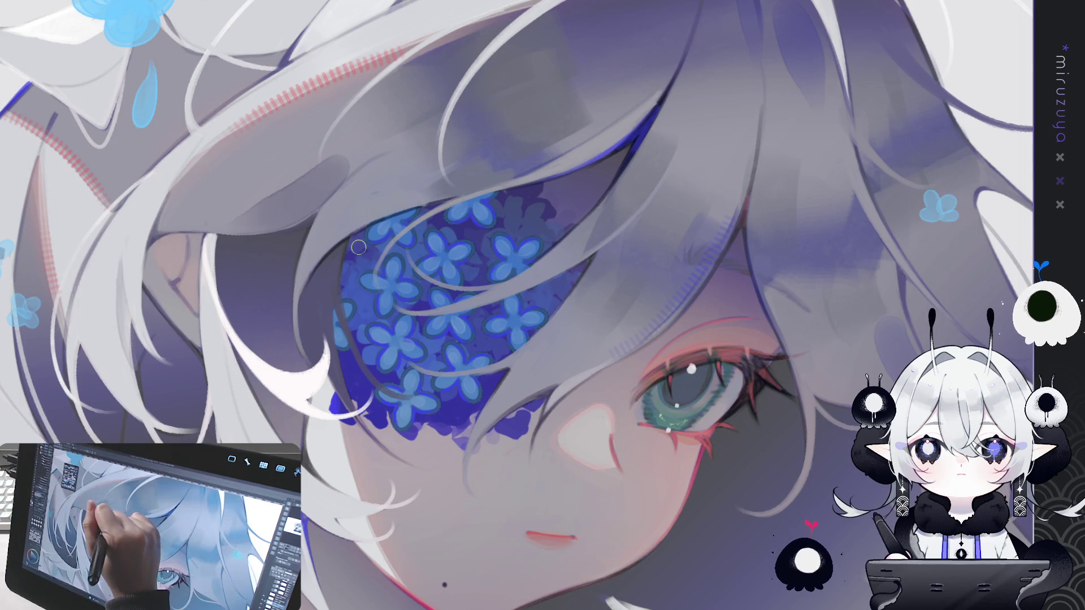
mouse_move(358, 247)
left_mouse_down()
mouse_move(366, 259)
mouse_move(379, 248)
left_mouse_up()
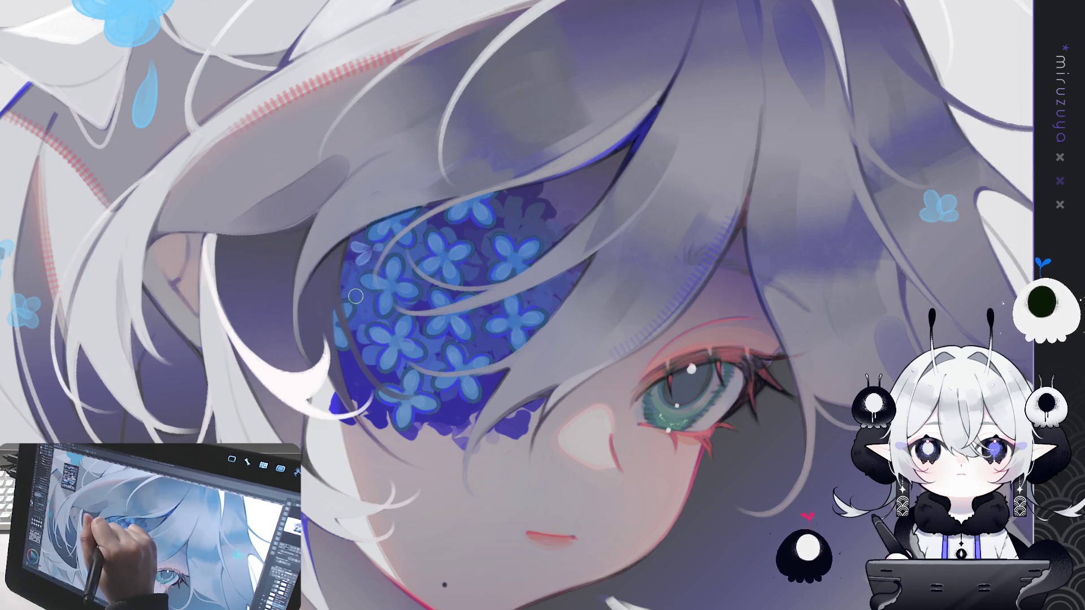
left_click_drag(366, 309, 370, 297)
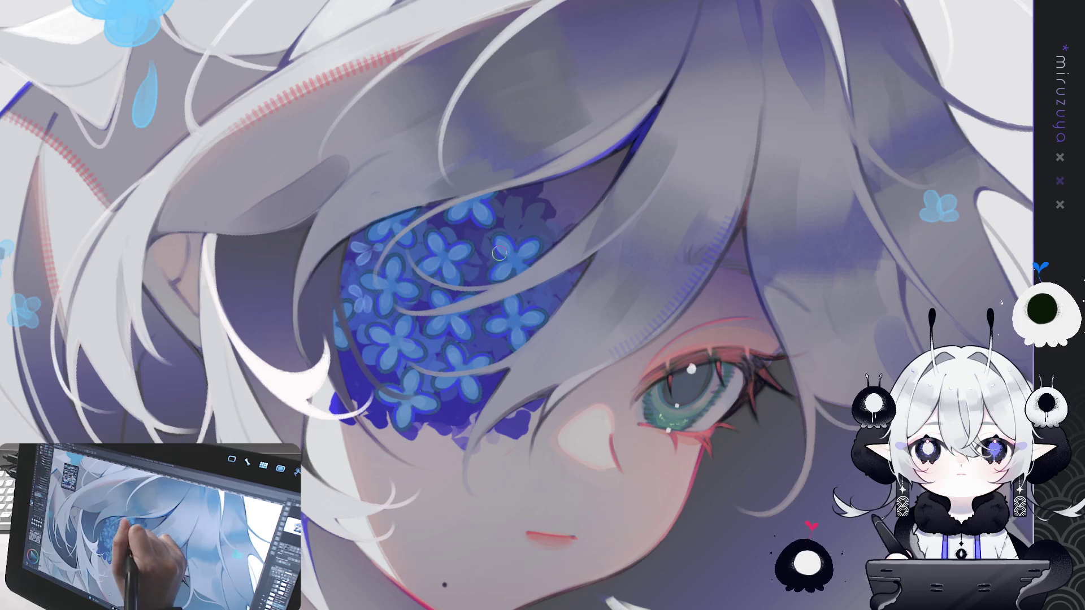
left_click_drag(471, 241, 520, 217)
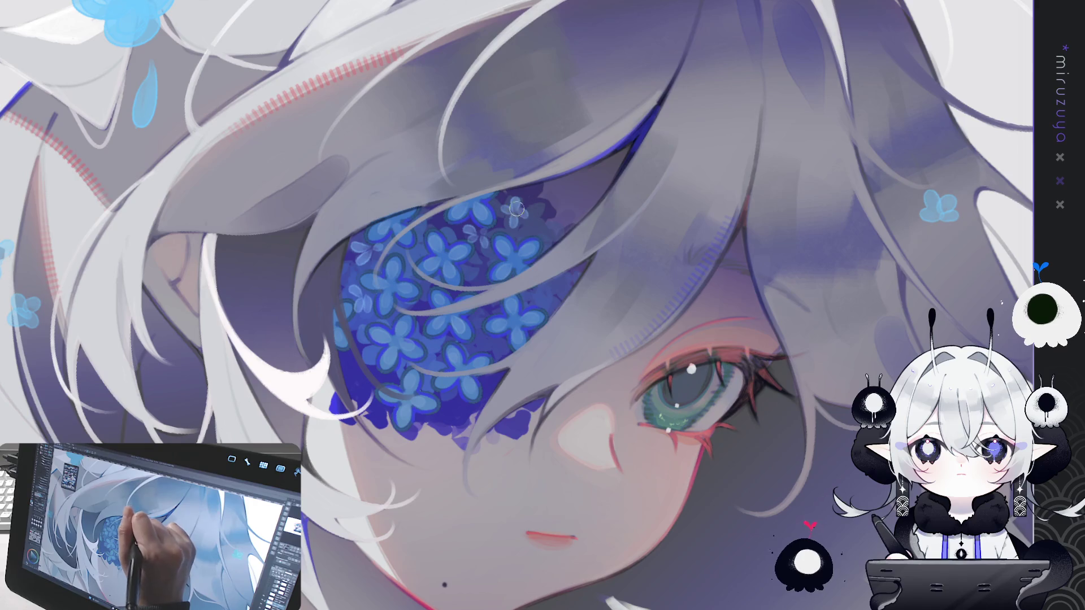
mouse_move(546, 295)
left_mouse_down()
mouse_move(547, 285)
mouse_move(558, 295)
left_mouse_up()
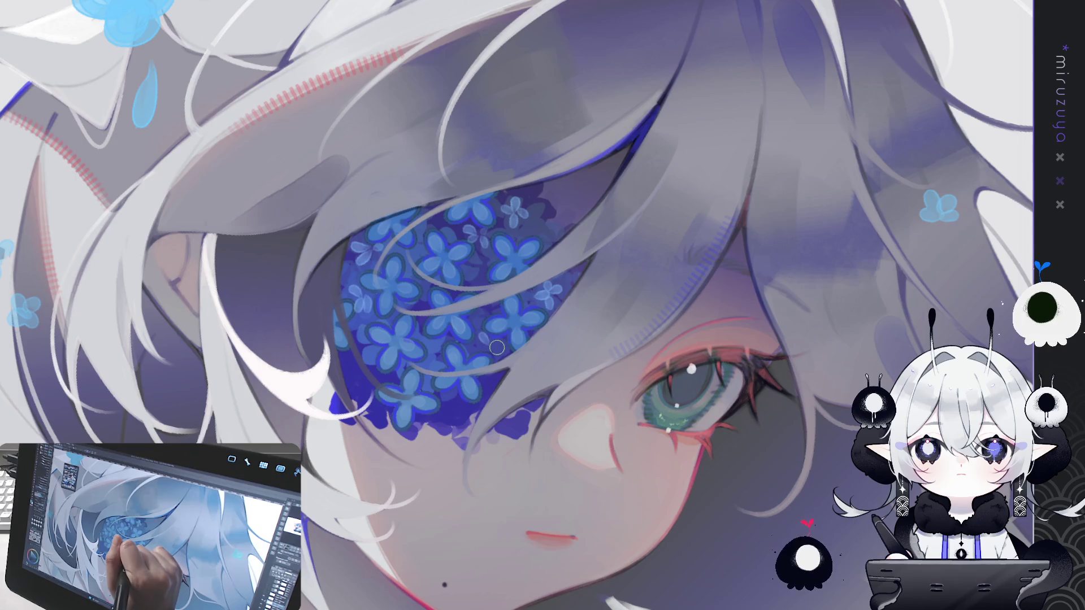
left_click_drag(356, 371, 361, 375)
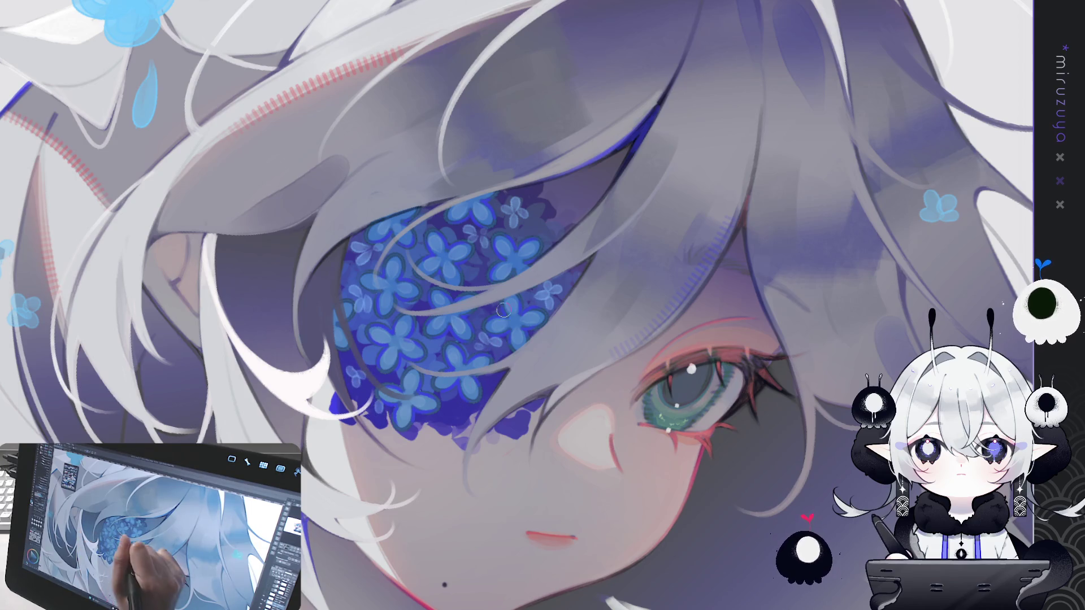
mouse_move(452, 396)
left_mouse_down()
mouse_move(454, 404)
mouse_move(462, 385)
left_mouse_up()
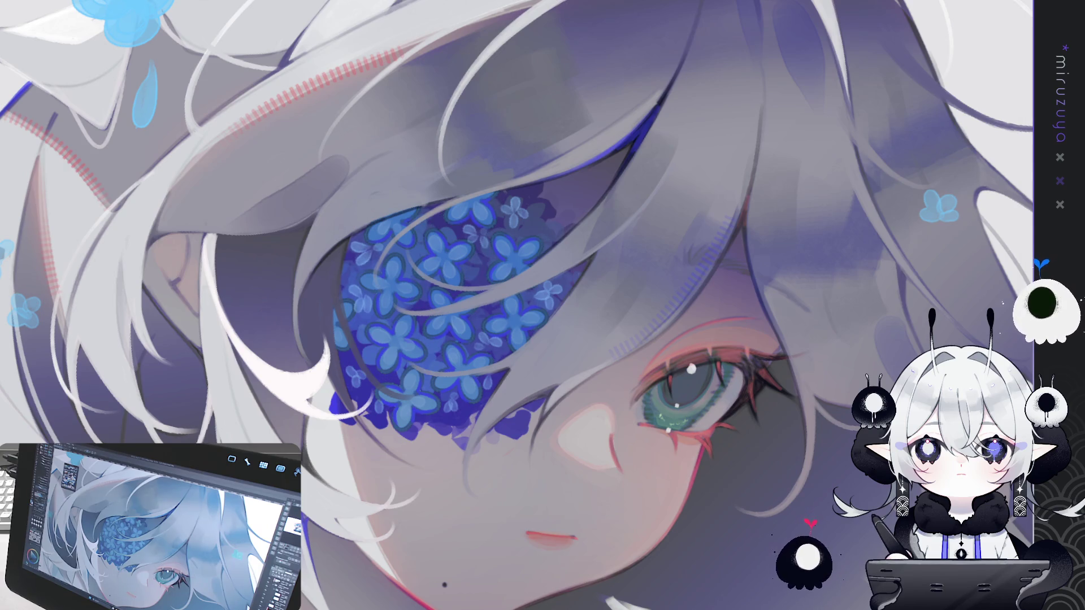
key("ctrl+z")
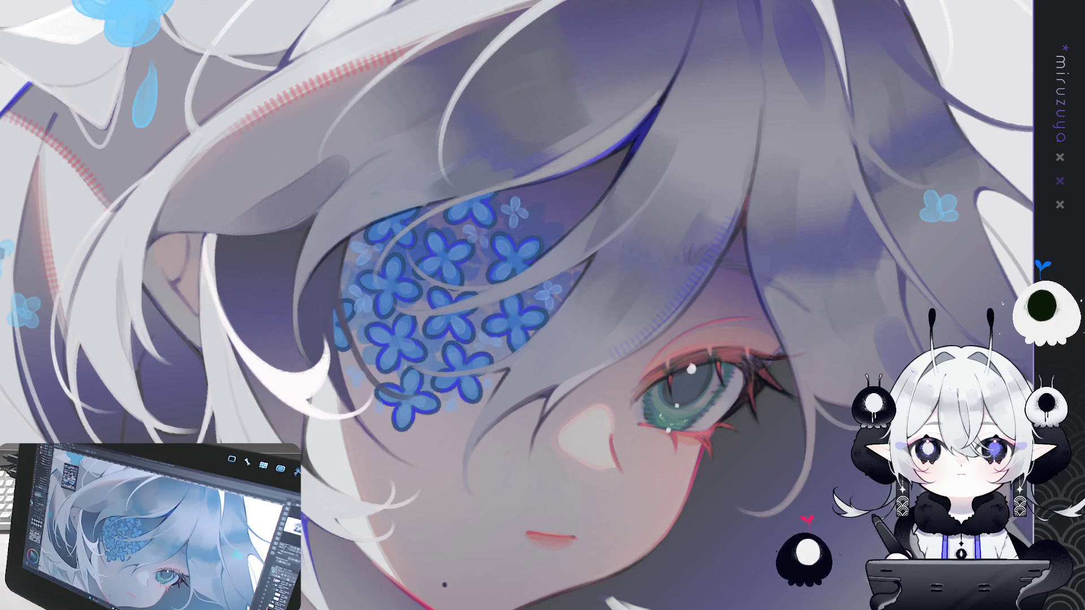
key("ctrl+y")
scroll(542, 305, "down", 2)
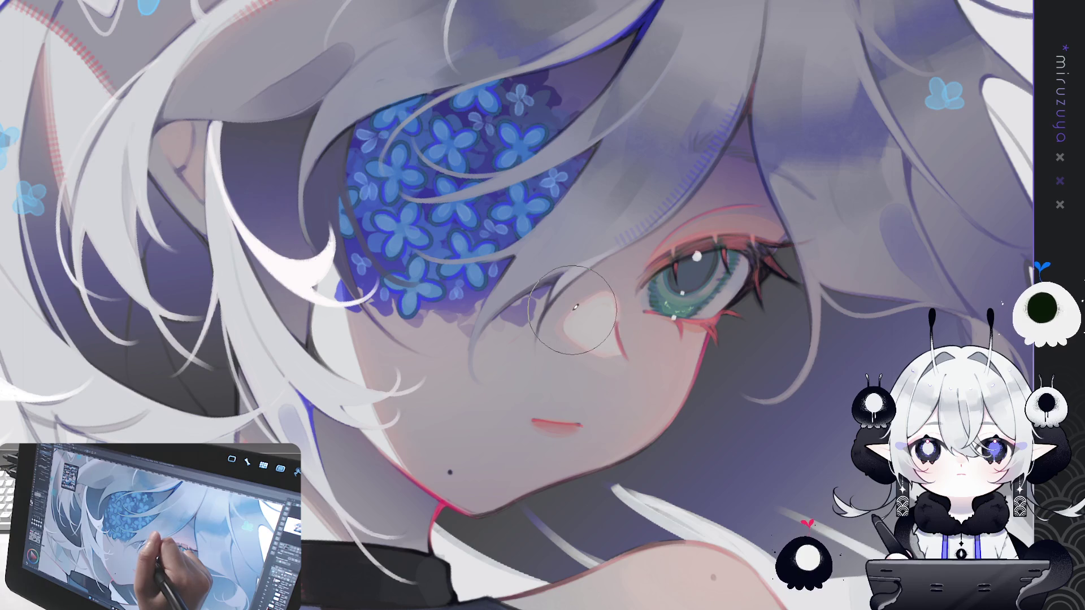
left_click_drag(737, 313, 737, 330)
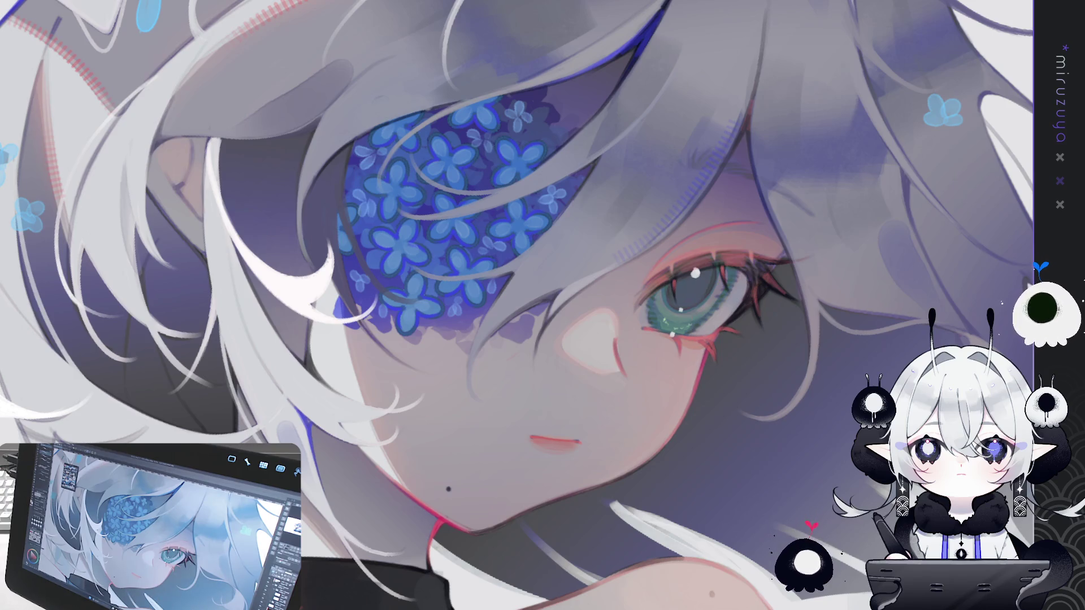
key("ctrl+a")
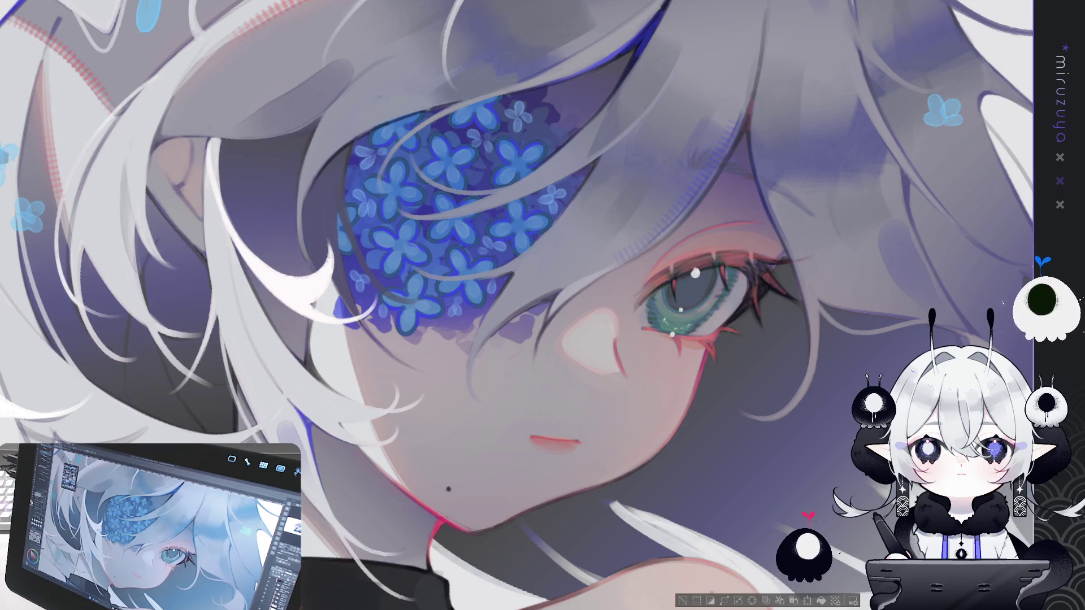
key("Delete")
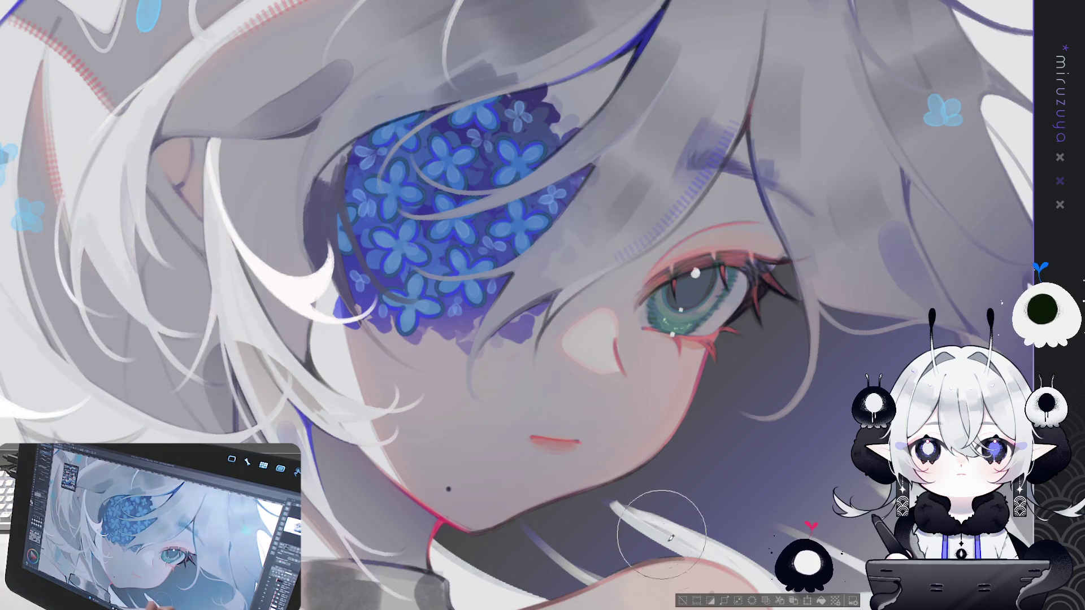
key("ctrl+d")
key("ctrl+z")
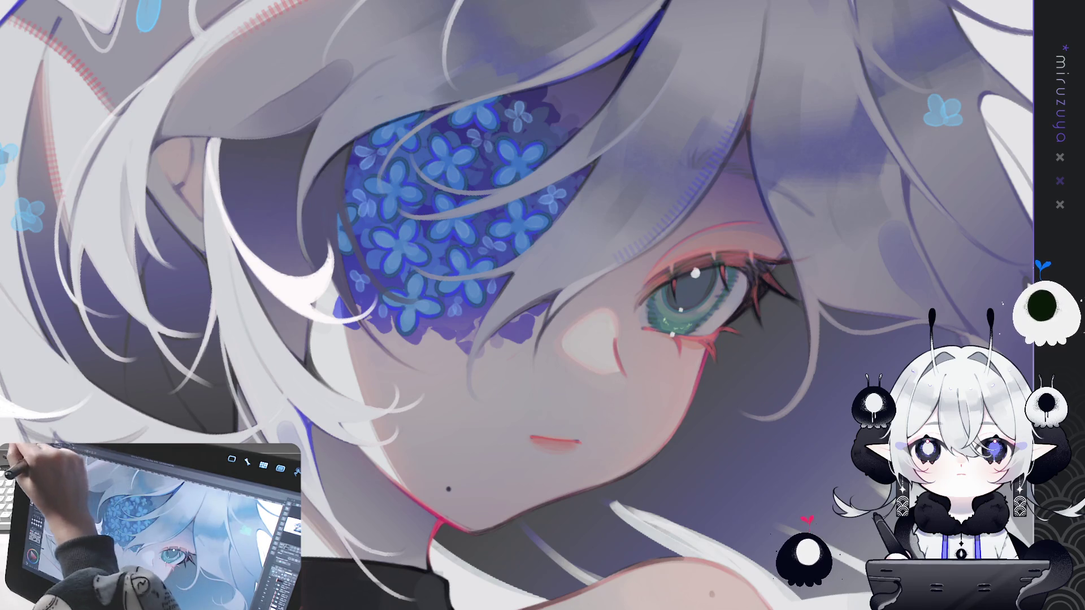
mouse_move(396, 336)
left_mouse_down()
mouse_move(471, 347)
mouse_move(438, 347)
mouse_move(452, 345)
left_mouse_up()
left_click_drag(387, 328, 435, 347)
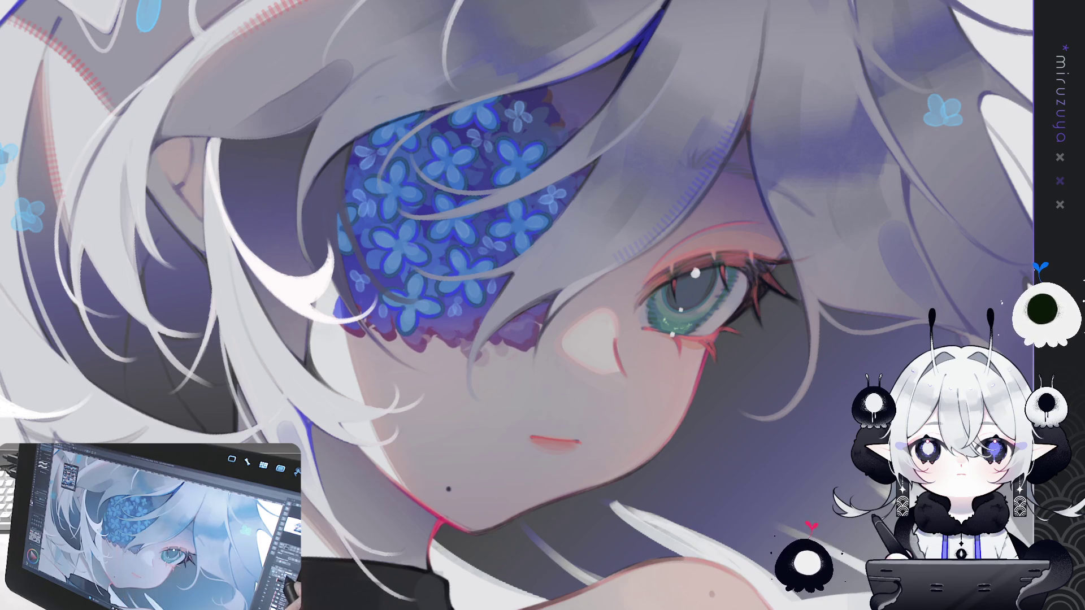
key("ctrl+z")
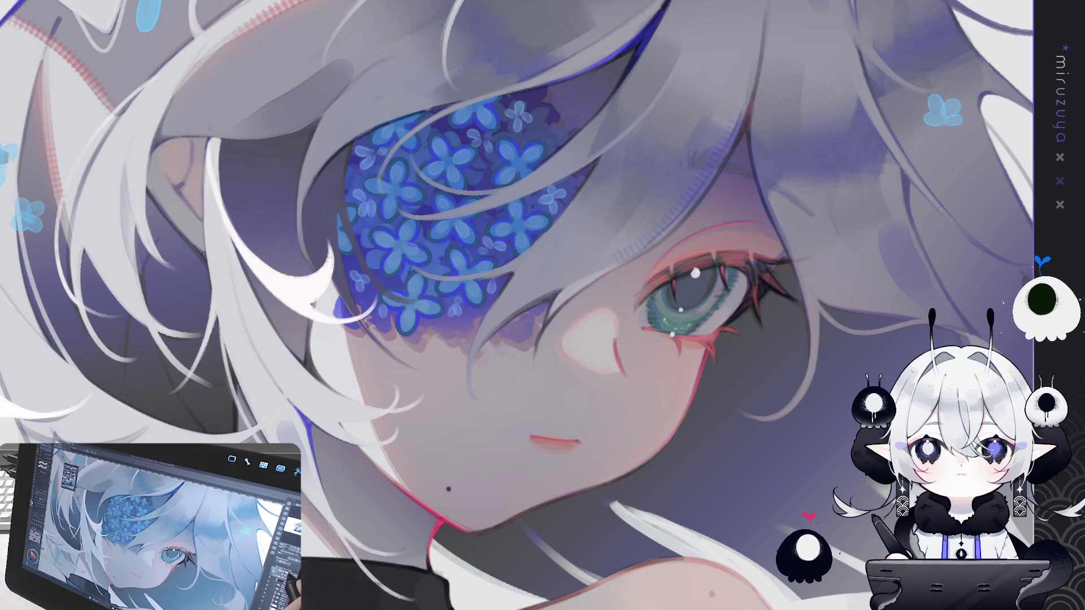